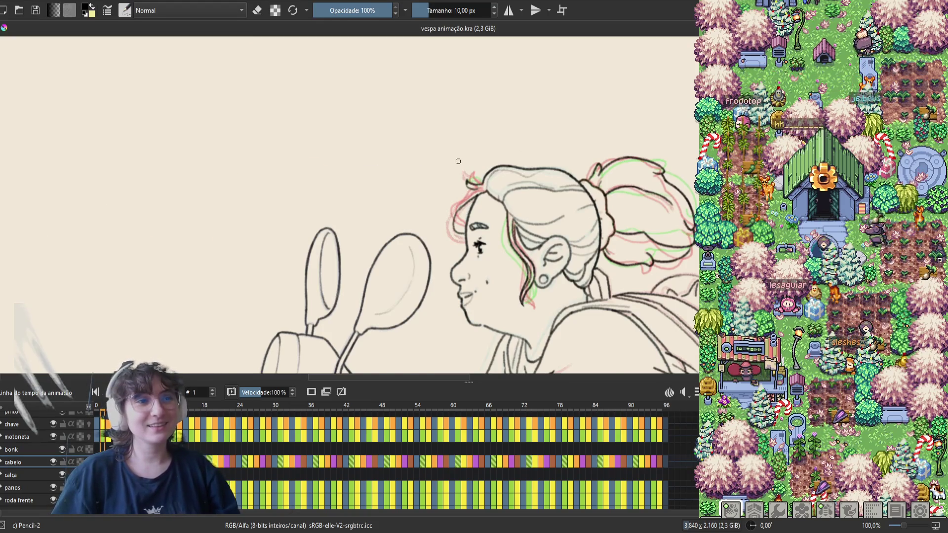
# Mirror the canvas and add a small pencil touch-up stroke to the woman's hair line
pyautogui.press('m')
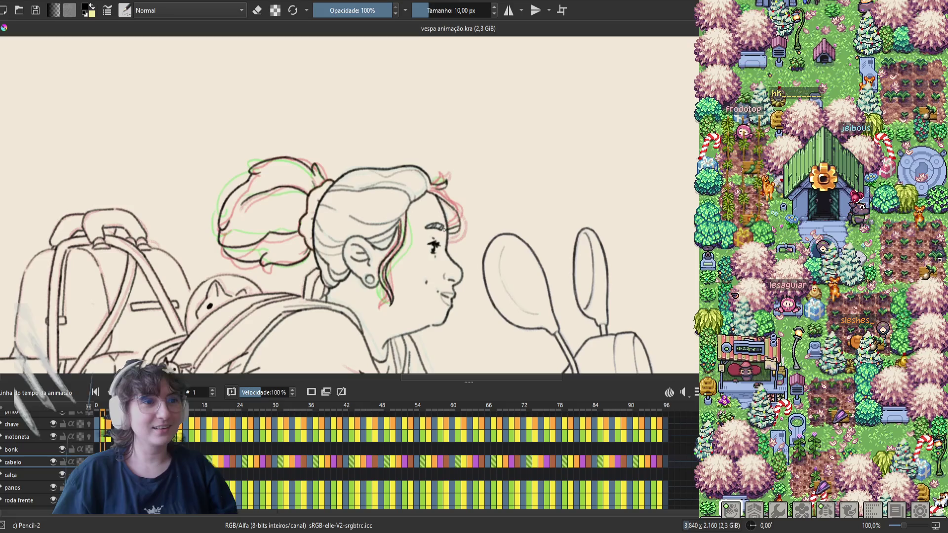
pyautogui.moveTo(447, 230); pyautogui.dragTo(461, 227)
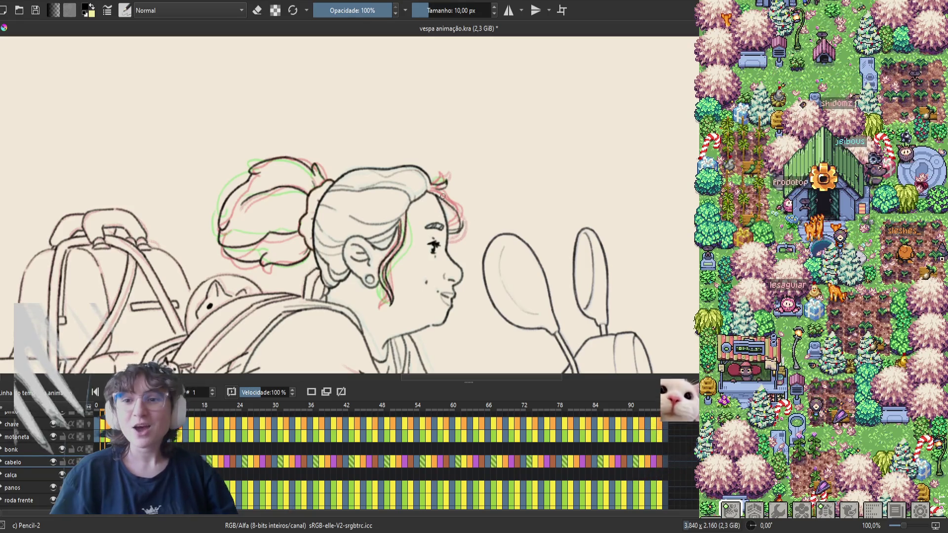
pyautogui.moveTo(435, 207); pyautogui.dragTo(482, 207)
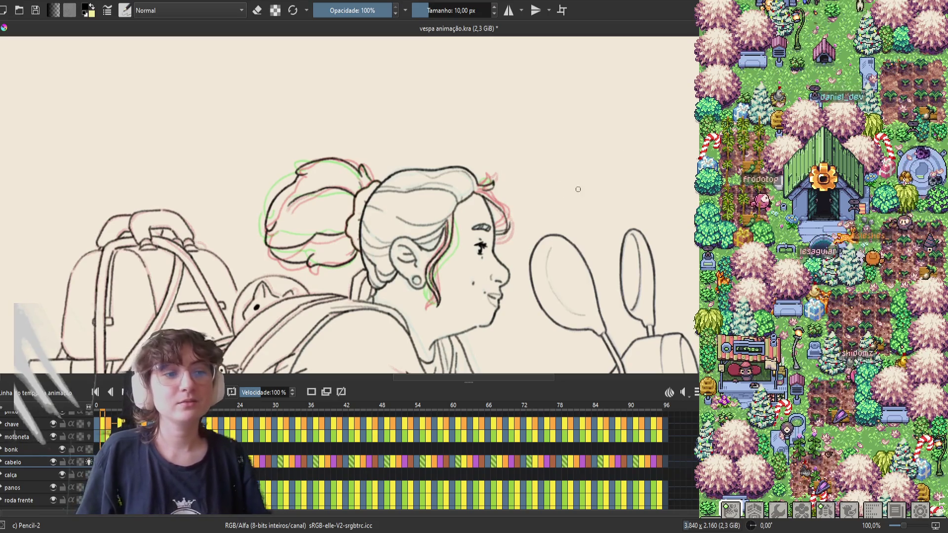
# Undo a short test stroke, save the file, and mirror the view so she faces right
pyautogui.moveTo(582, 177); pyautogui.dragTo(557, 218)
pyautogui.hotkey('ctrl', 'z')
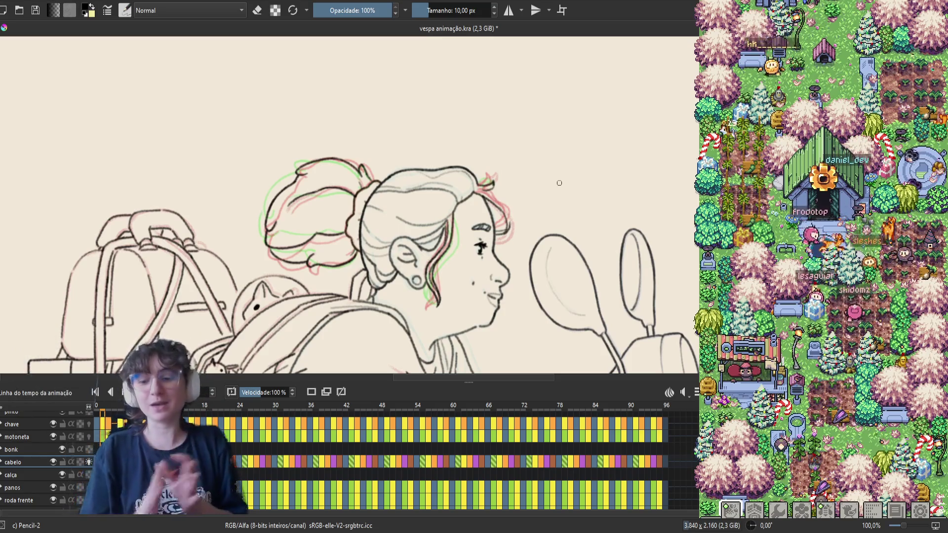
pyautogui.press('m')
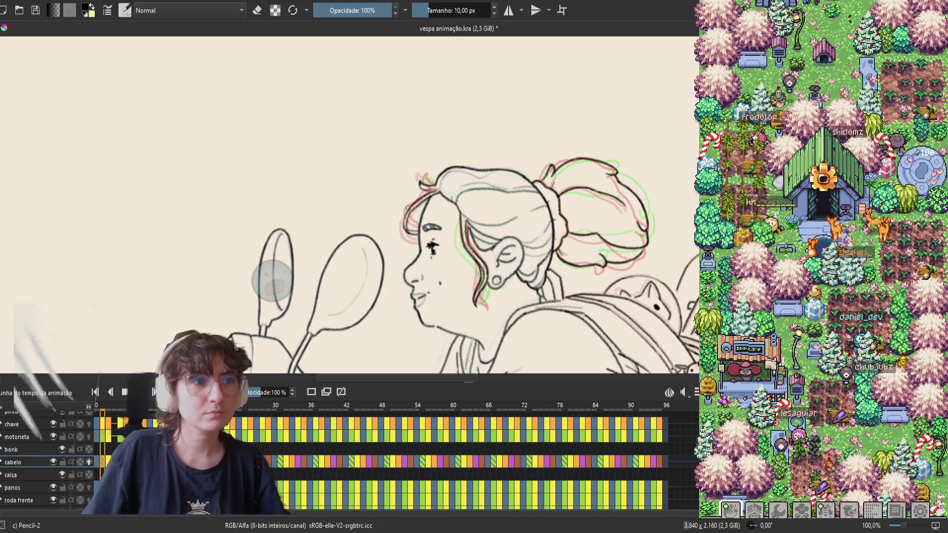
pyautogui.hotkey('ctrl', 's')
pyautogui.press('m')
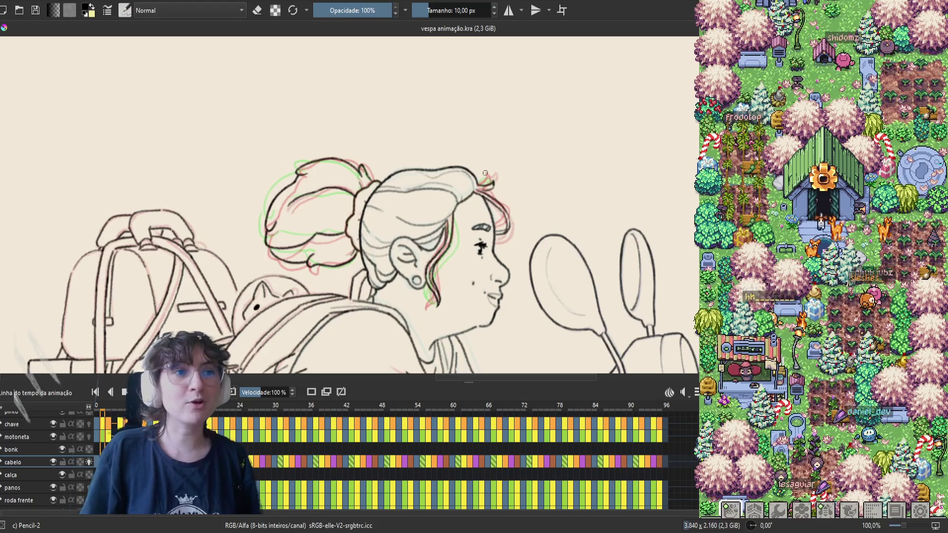
# Erase a stray bit of the hair line, then save and mirror the view to face left
pyautogui.press('e')
pyautogui.moveTo(505, 214); pyautogui.dragTo(500, 211)
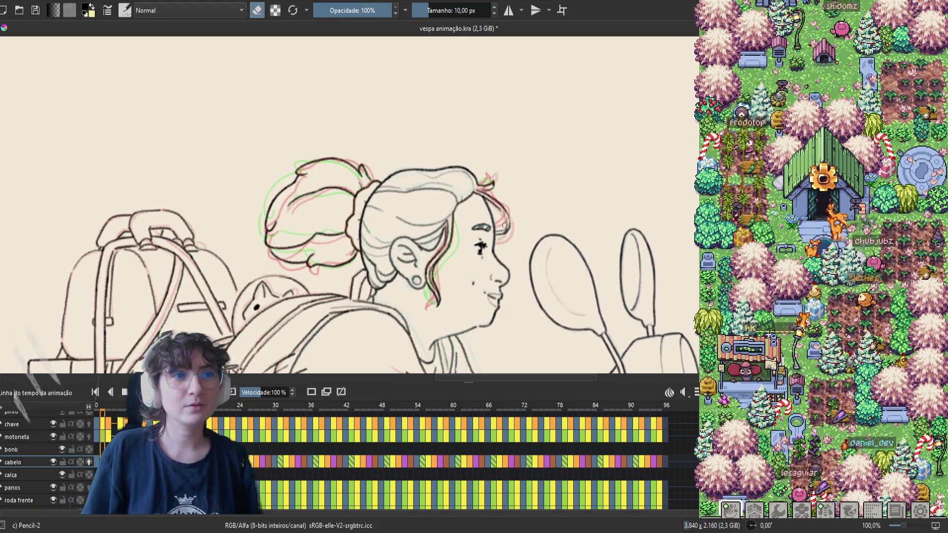
pyautogui.press('e')
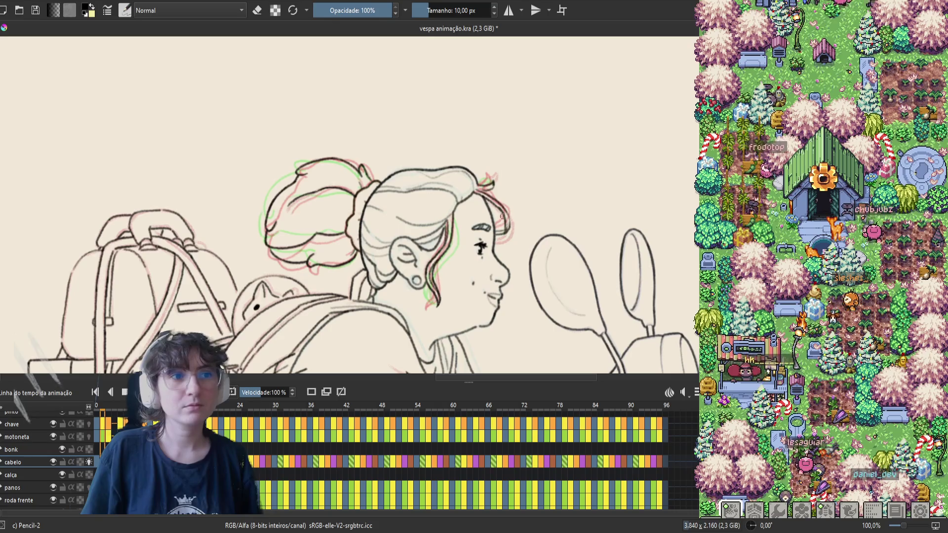
pyautogui.press('e')
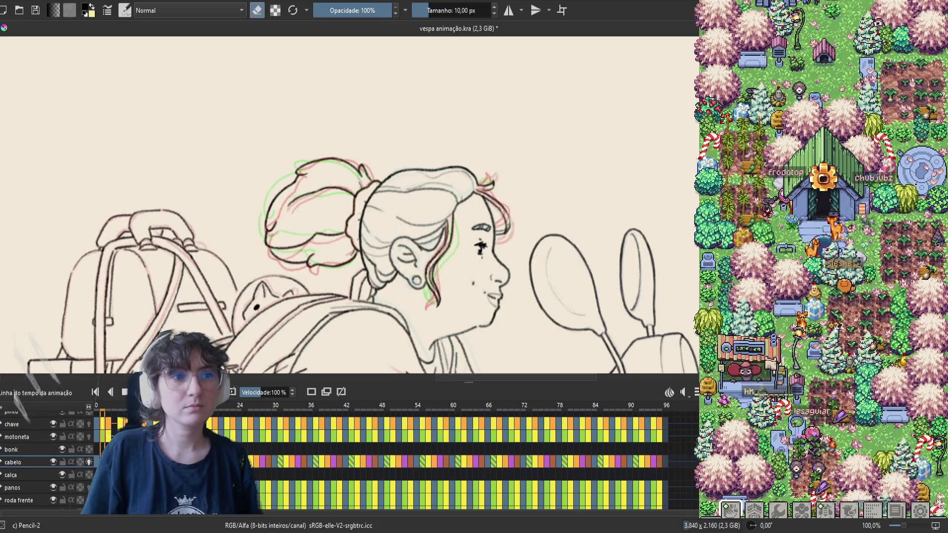
pyautogui.press('e')
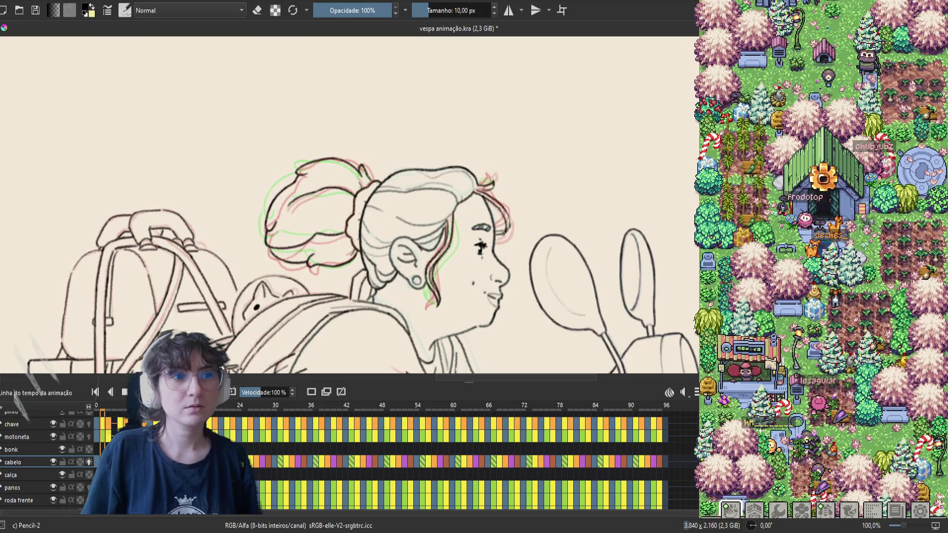
pyautogui.press('e')
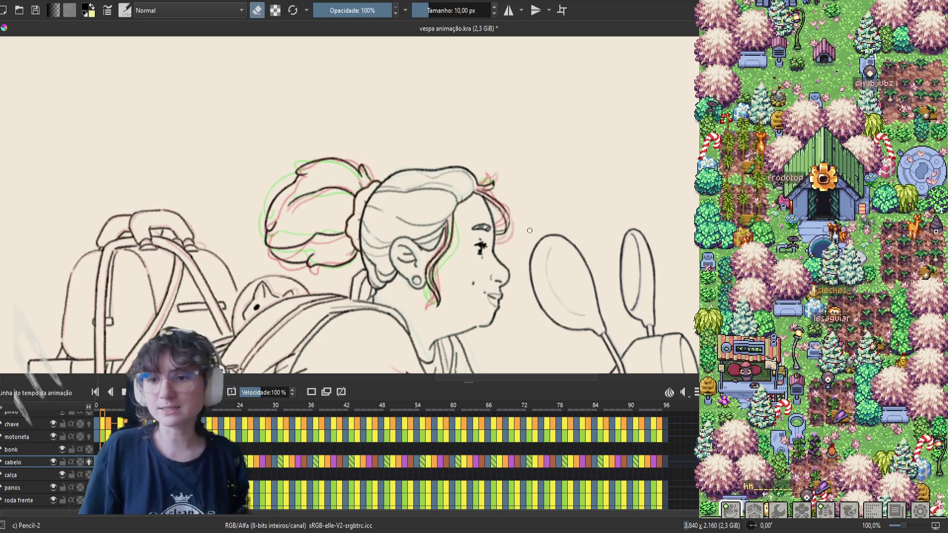
pyautogui.hotkey('ctrl', 's')
pyautogui.press('m')
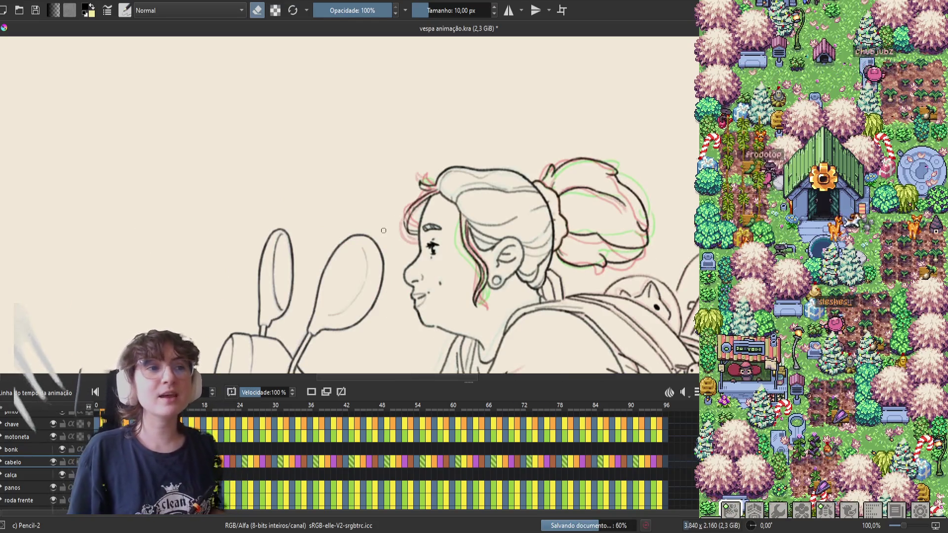
# Check the neighbouring frame, save again, and erase leftover red sketch lines in the hair
pyautogui.press('.')
pyautogui.press('.')
pyautogui.press('.')
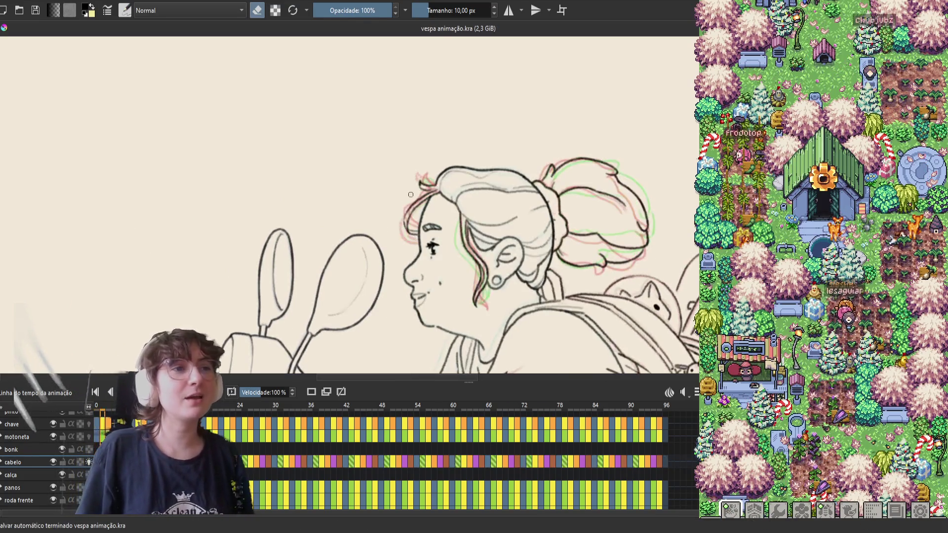
pyautogui.press('m')
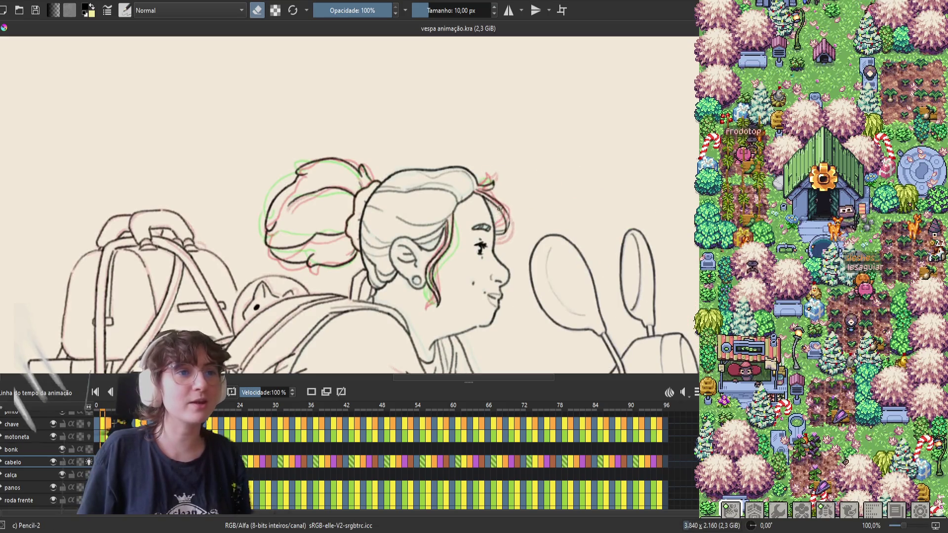
pyautogui.press('e')
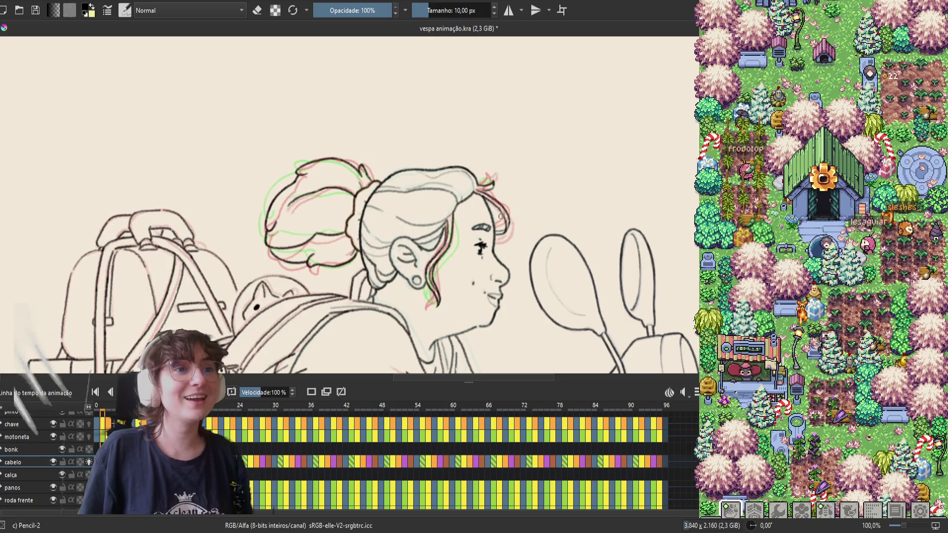
pyautogui.hotkey('ctrl', 's')
pyautogui.press('m')
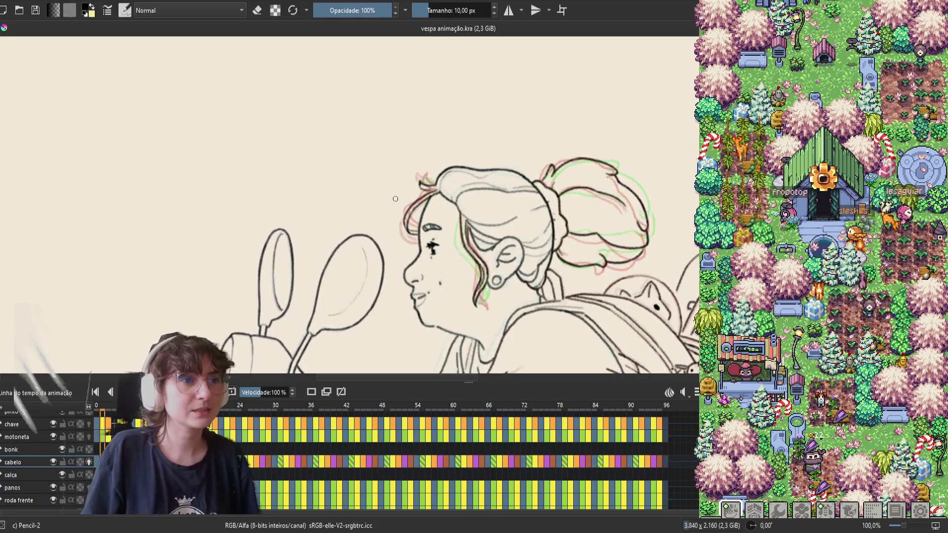
pyautogui.press('e')
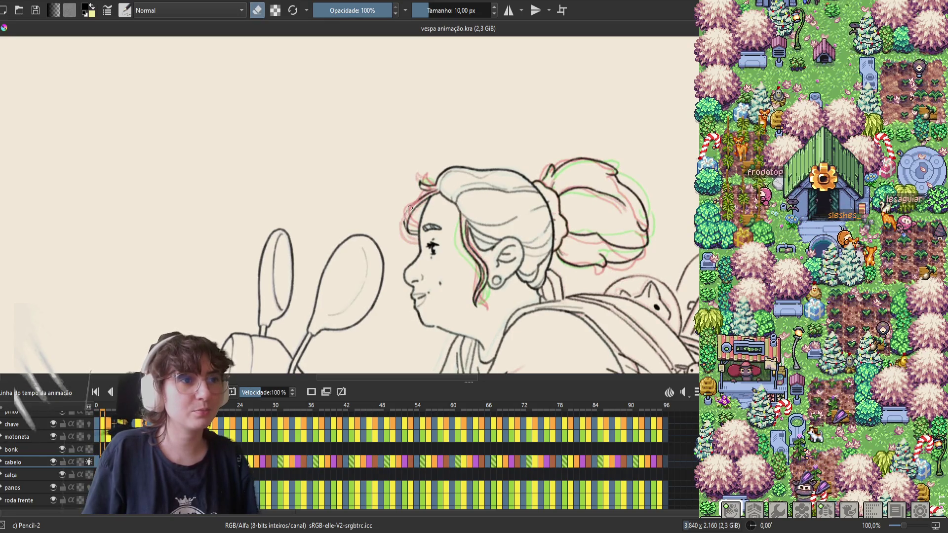
pyautogui.moveTo(411, 213); pyautogui.dragTo(412, 222)
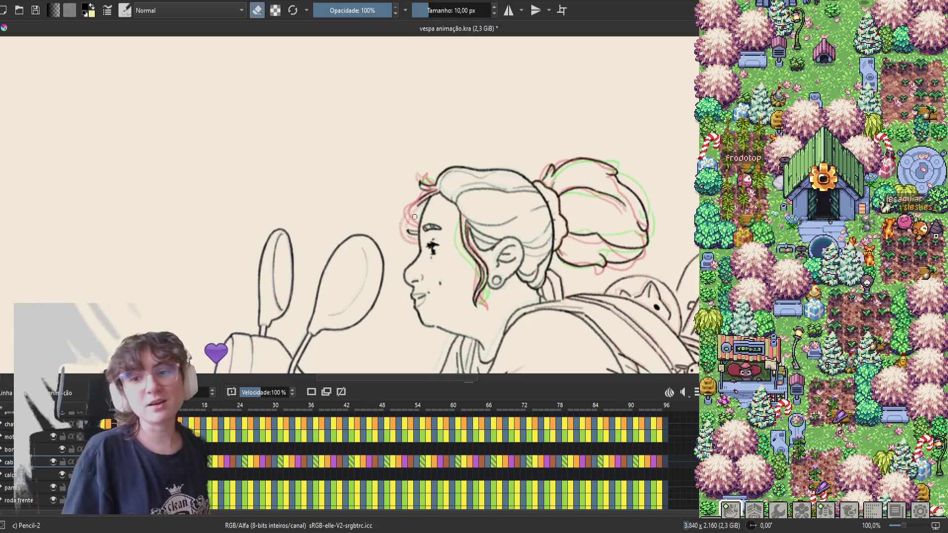
pyautogui.press('m')
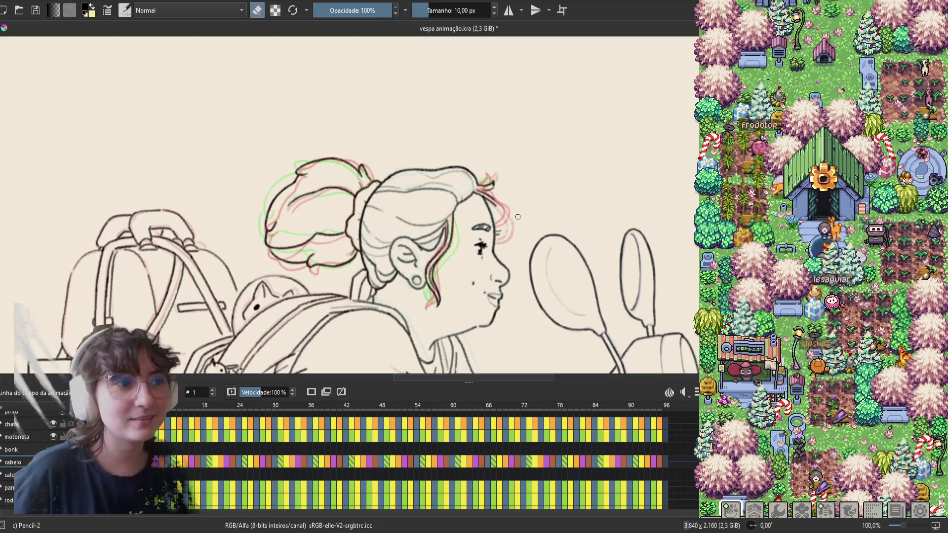
pyautogui.hotkey('ctrl', 's')
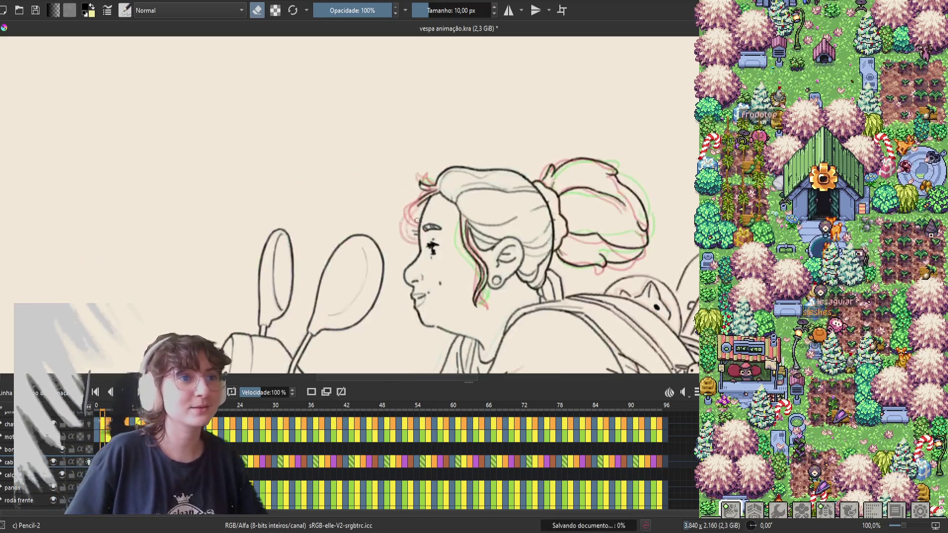
pyautogui.press('m')
pyautogui.press('e')
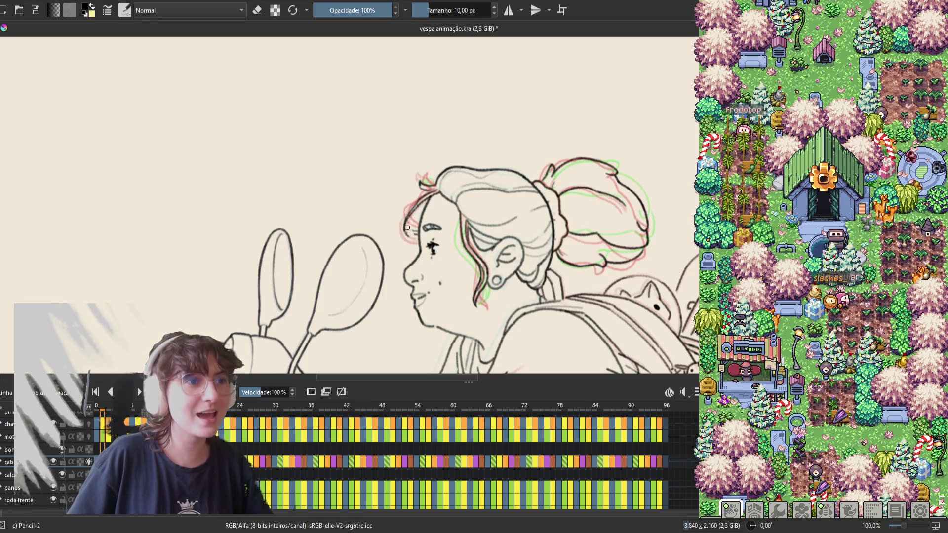
pyautogui.press('m')
pyautogui.press('e')
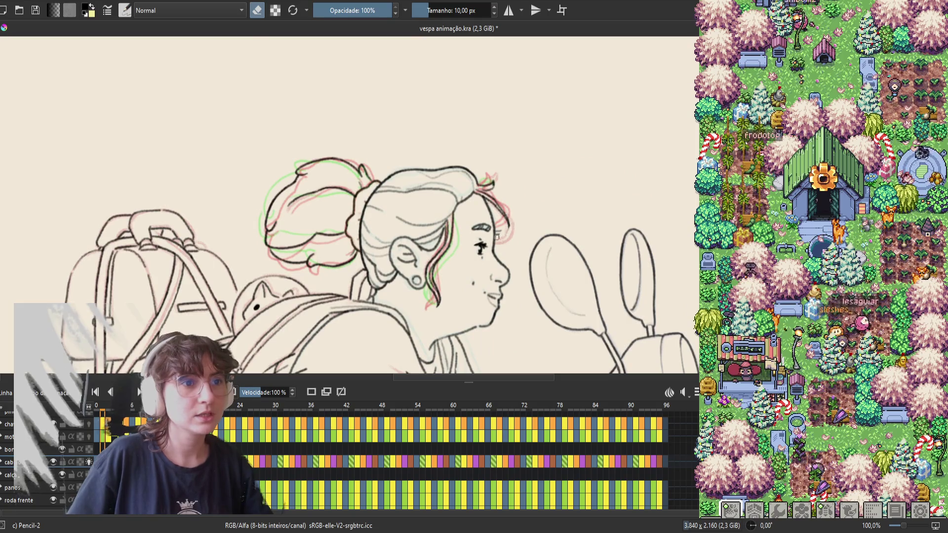
pyautogui.press('e')
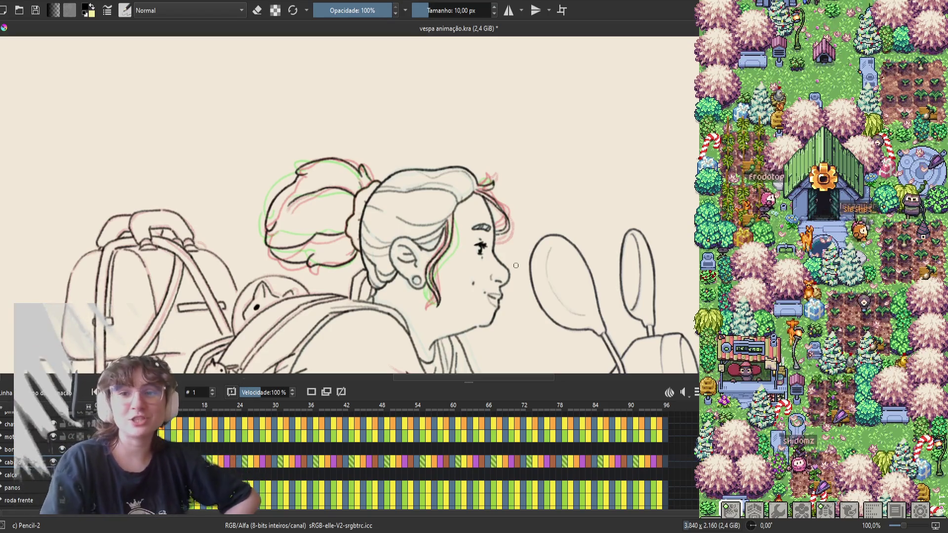
# Mirror the view to face left, erase stray hair lines on this frame, and save vespa animação.kra
pyautogui.press('m')
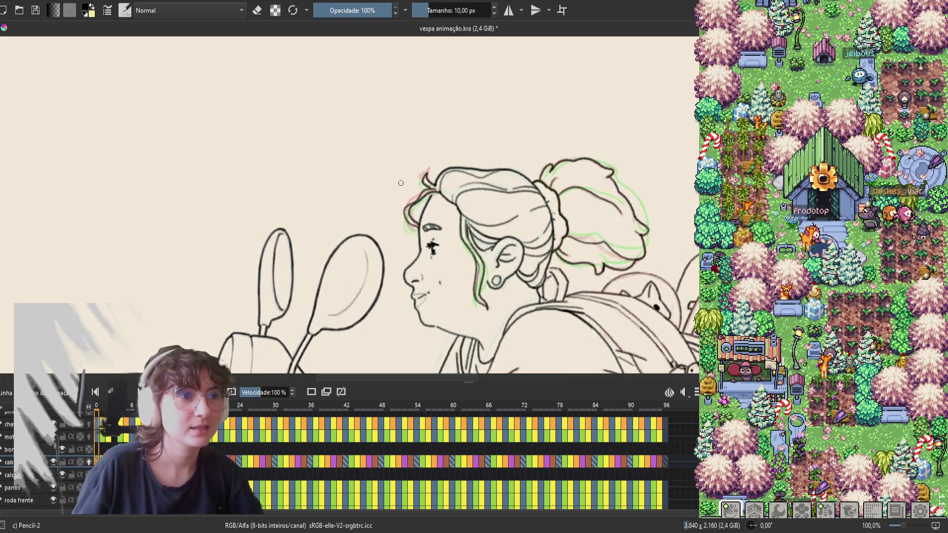
pyautogui.press('e')
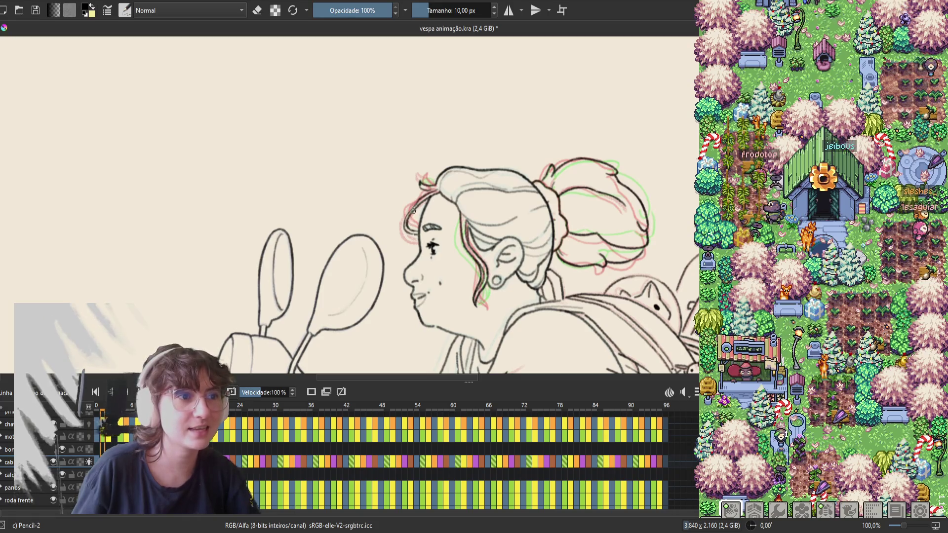
pyautogui.press('e')
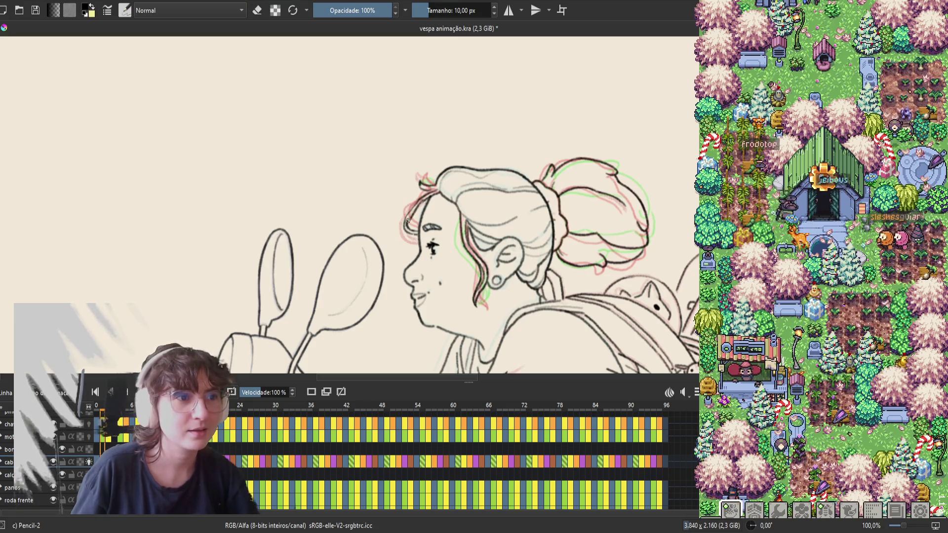
pyautogui.press('e')
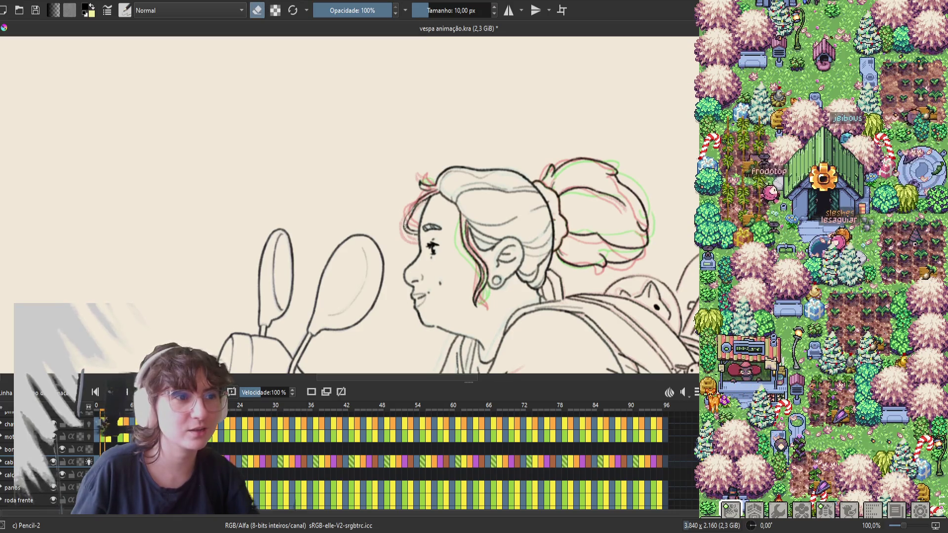
pyautogui.press('e')
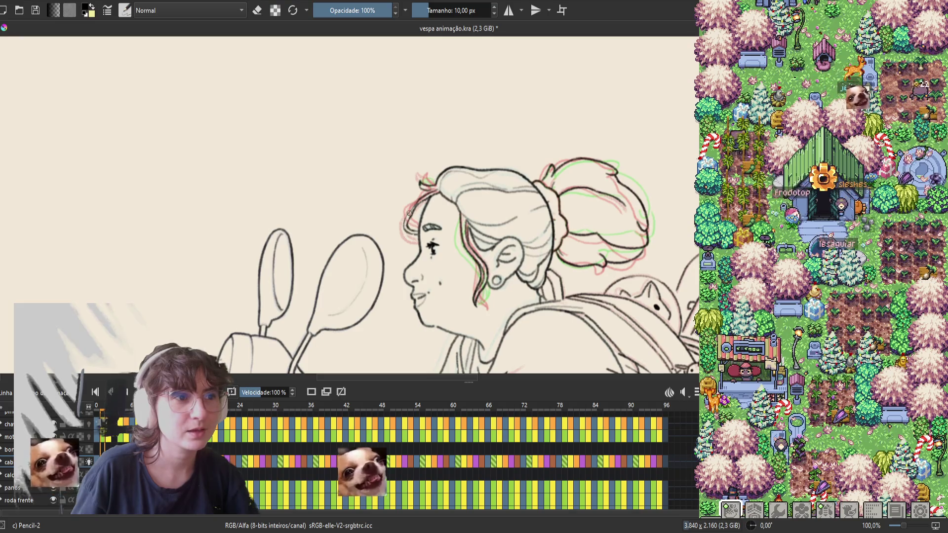
pyautogui.press('e')
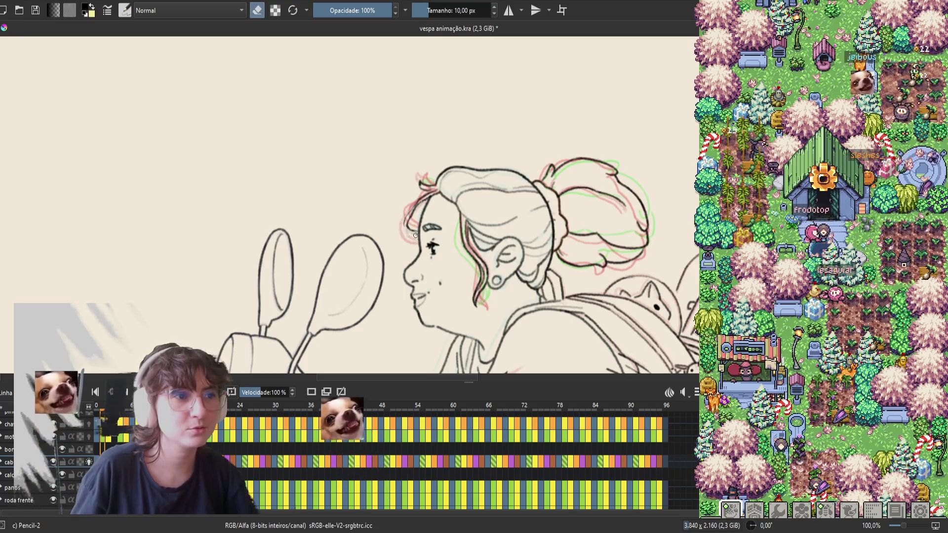
pyautogui.press('e')
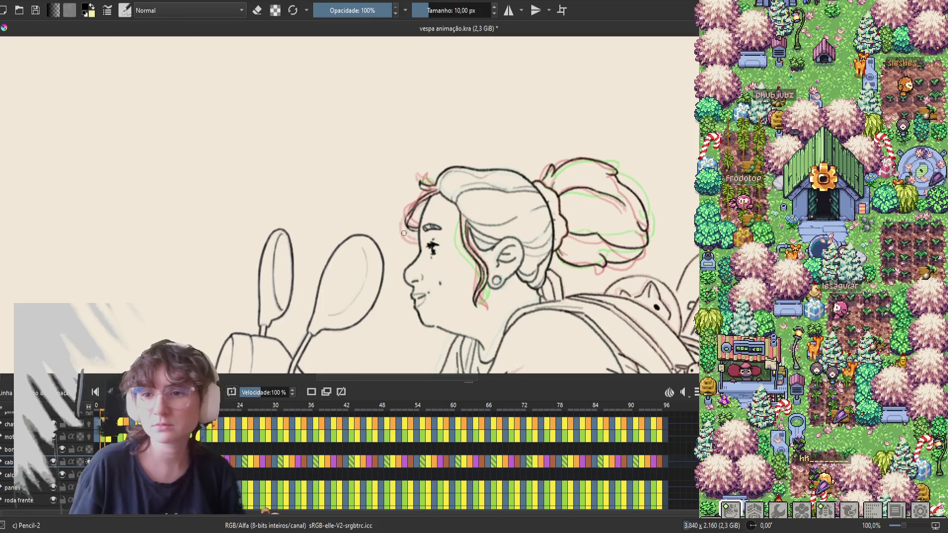
pyautogui.hotkey('ctrl', 's')
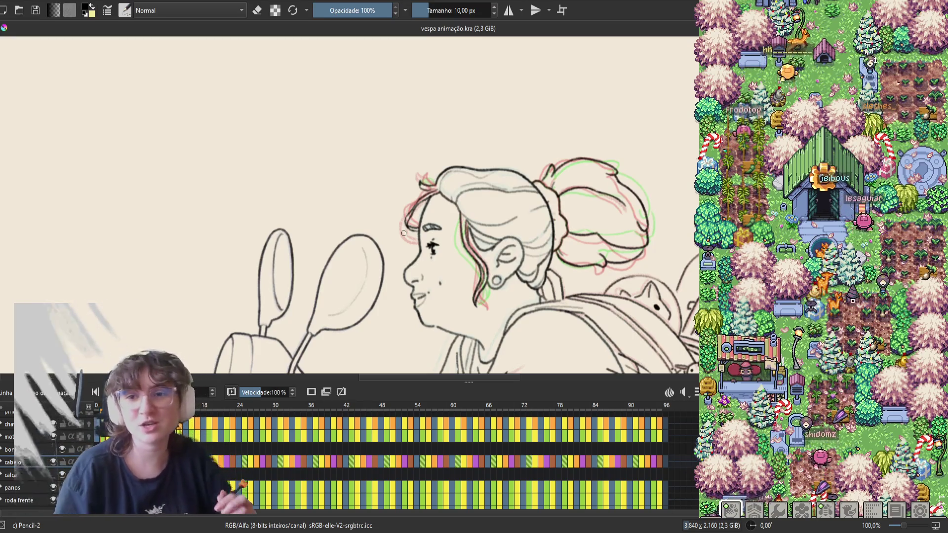
# Compare the hair across neighbouring frames, then erase a stray mark near the hair on the next frame
pyautogui.press('m')
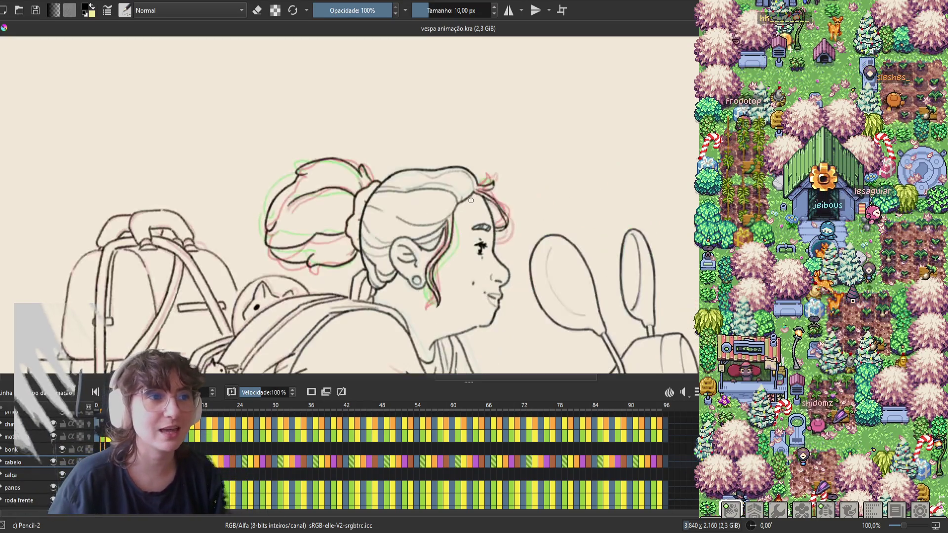
pyautogui.press('Right')
pyautogui.press('Left')
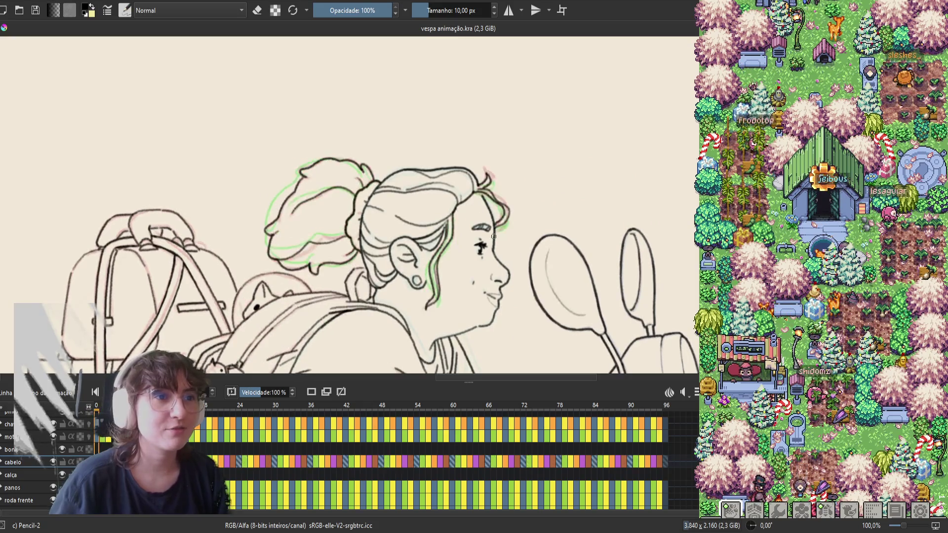
pyautogui.press('Right')
pyautogui.press('Left')
pyautogui.press('Right')
pyautogui.press('e')
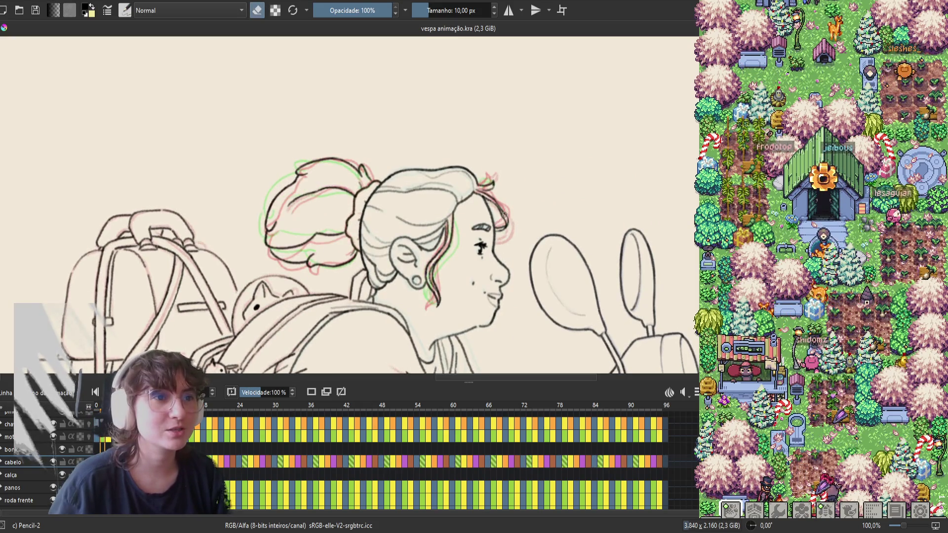
pyautogui.moveTo(507, 227); pyautogui.dragTo(509, 221)
pyautogui.press('e')
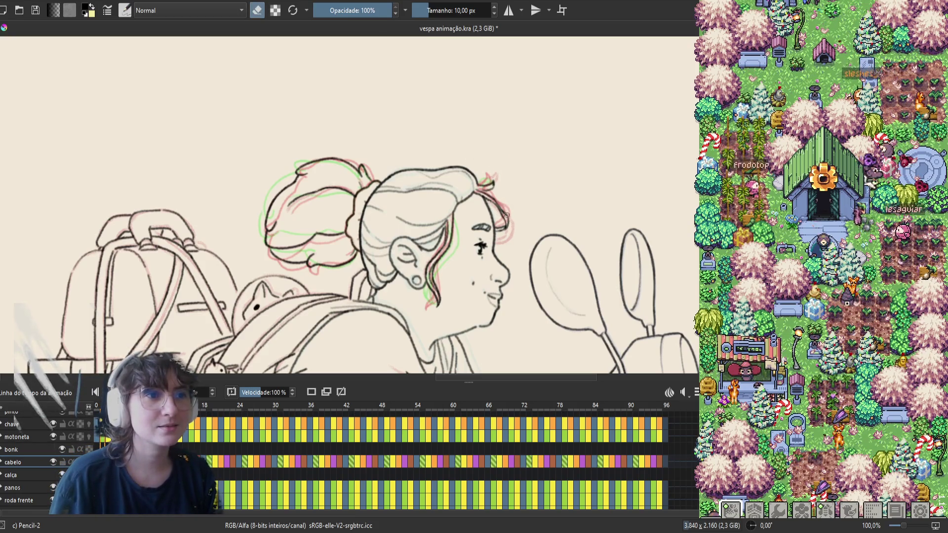
# Compare hair lines between frames 0 and 1, touch up with the eraser, and save the file
pyautogui.press('e')
pyautogui.press('e')
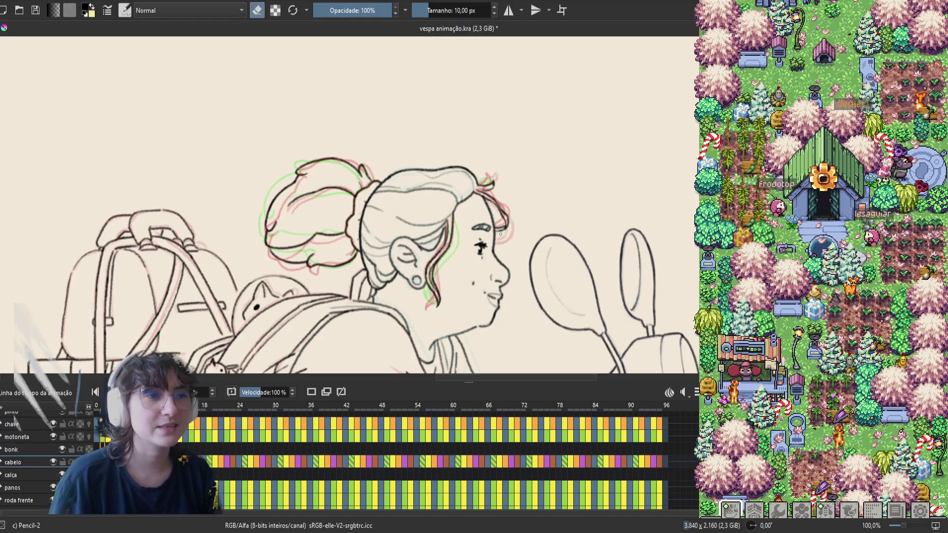
pyautogui.press('Left')
pyautogui.press('Right')
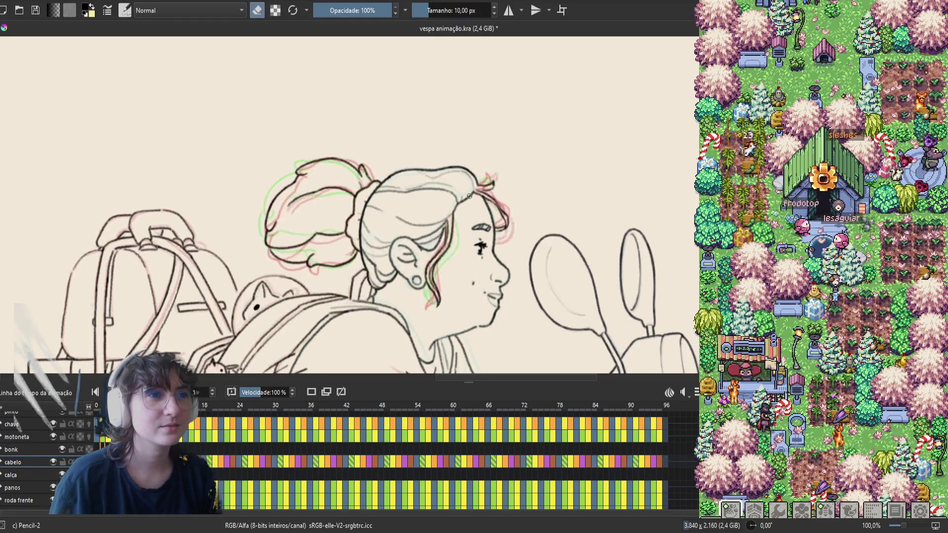
pyautogui.press('Left')
pyautogui.press('Right')
pyautogui.press('e')
pyautogui.press('e')
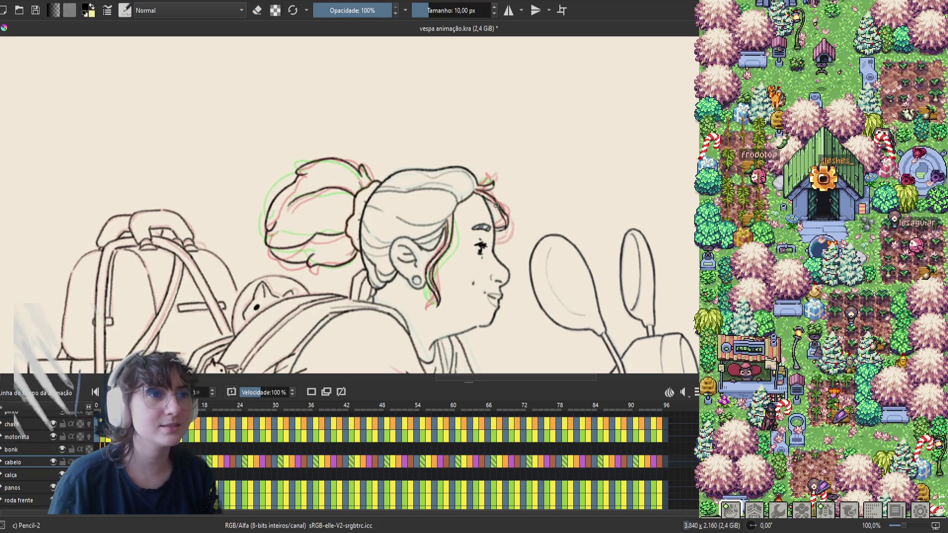
pyautogui.press('e')
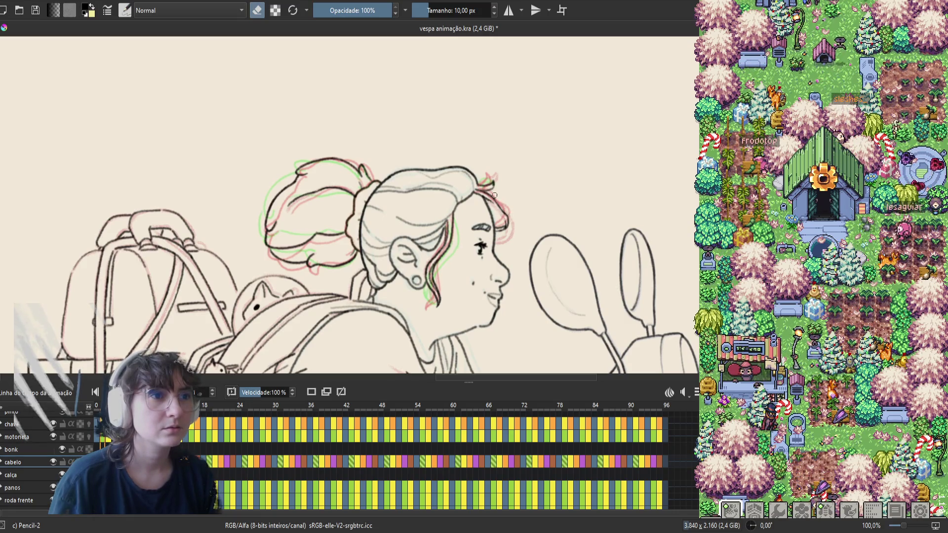
pyautogui.press('e')
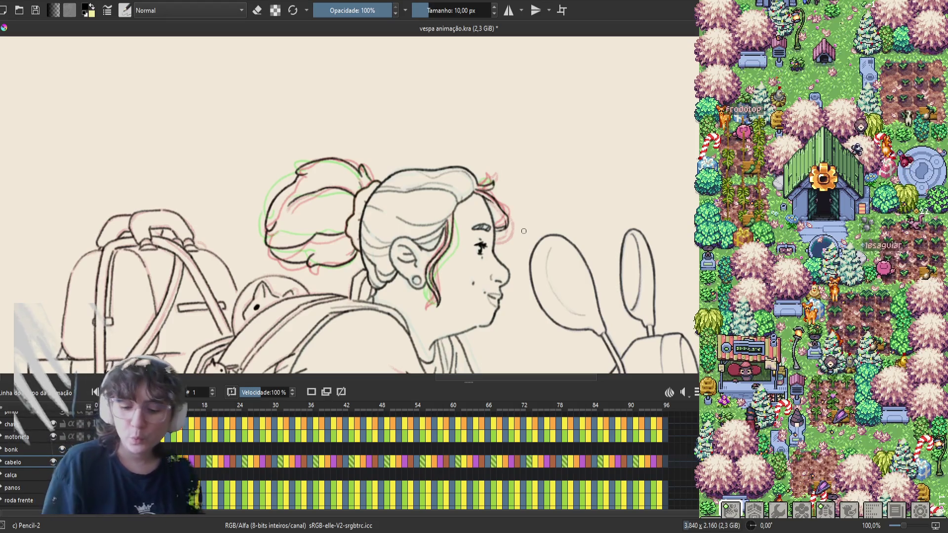
pyautogui.hotkey('ctrl', 's')
# Mirror the view back and check the hair against the neighbouring frame, with the eraser ready
pyautogui.press('m')
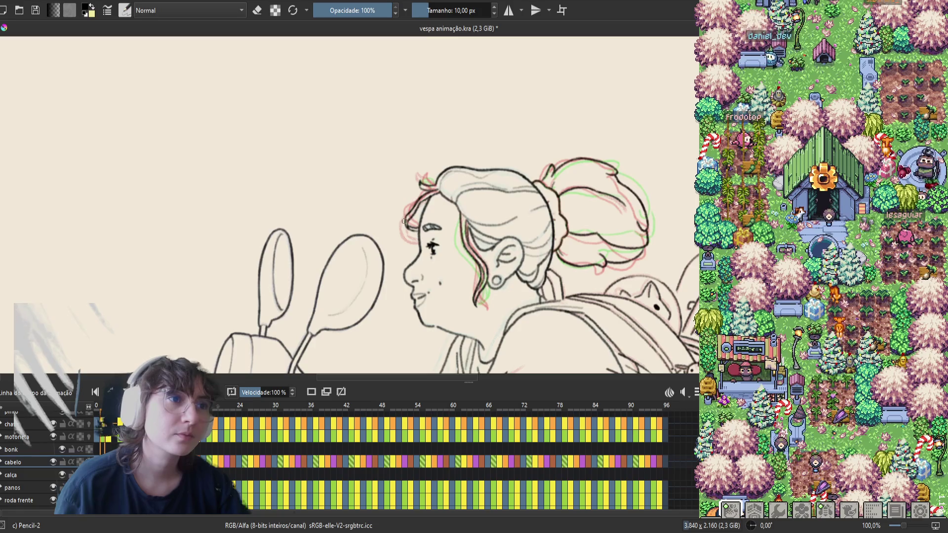
pyautogui.press('.')
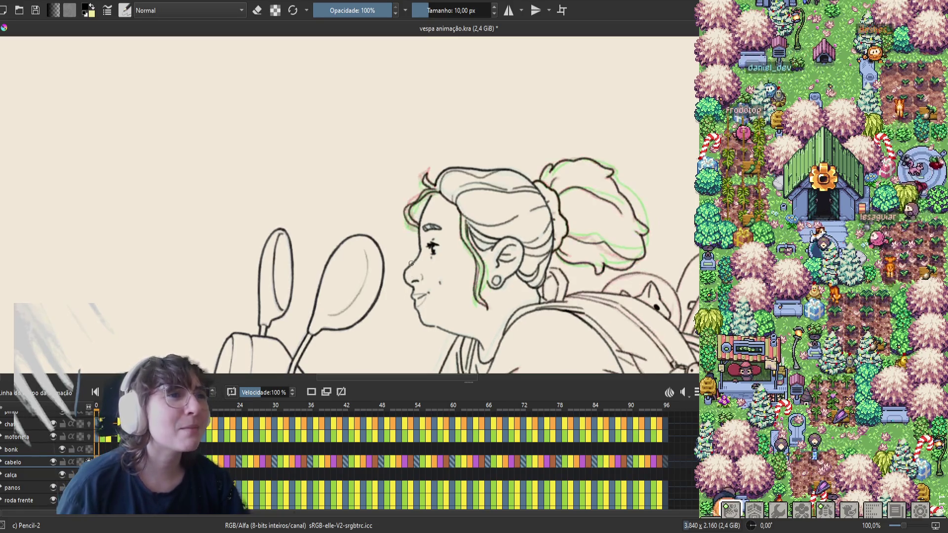
pyautogui.press(',')
pyautogui.press('.')
pyautogui.press(',')
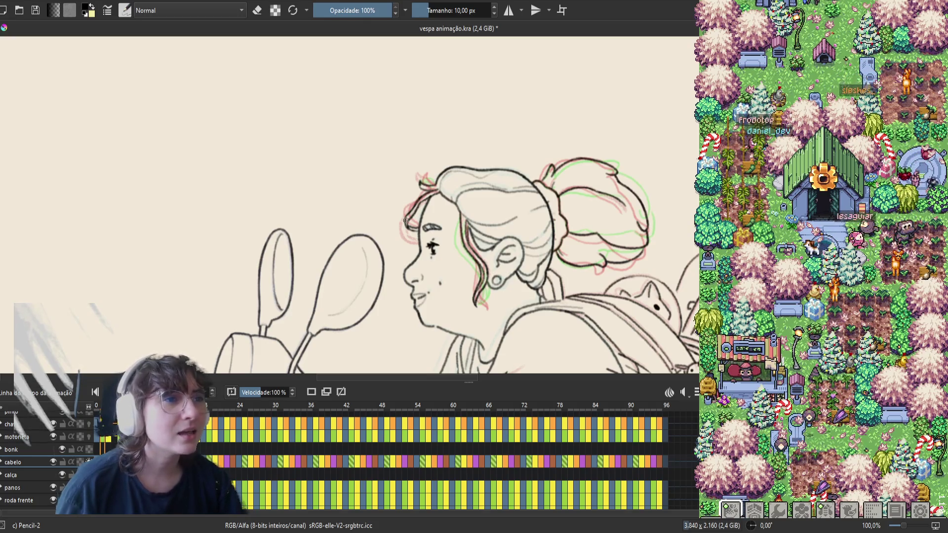
pyautogui.press('.')
pyautogui.press(',')
pyautogui.press('.')
pyautogui.press(',')
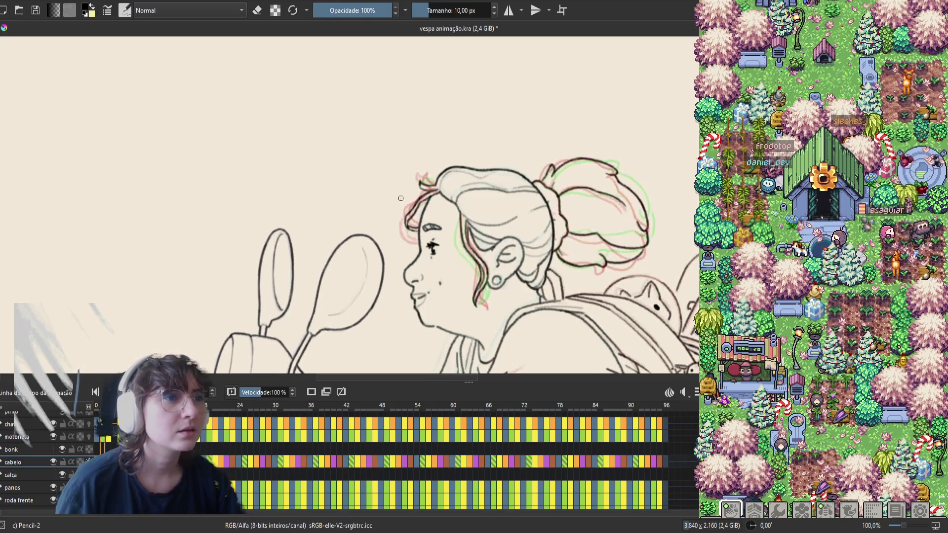
pyautogui.press('e')
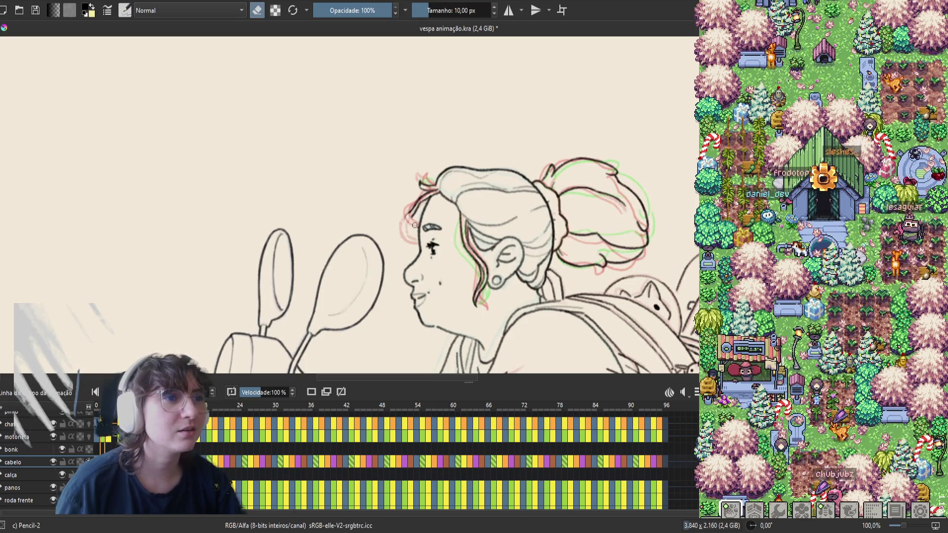
pyautogui.press('m')
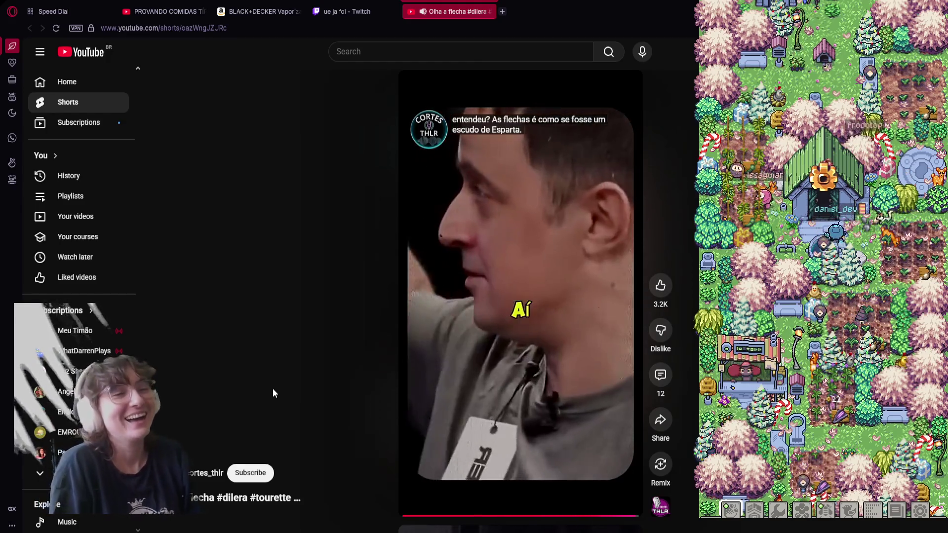
# Pause the playing YouTube Short and switch back to Krita
pyautogui.click(477, 377)
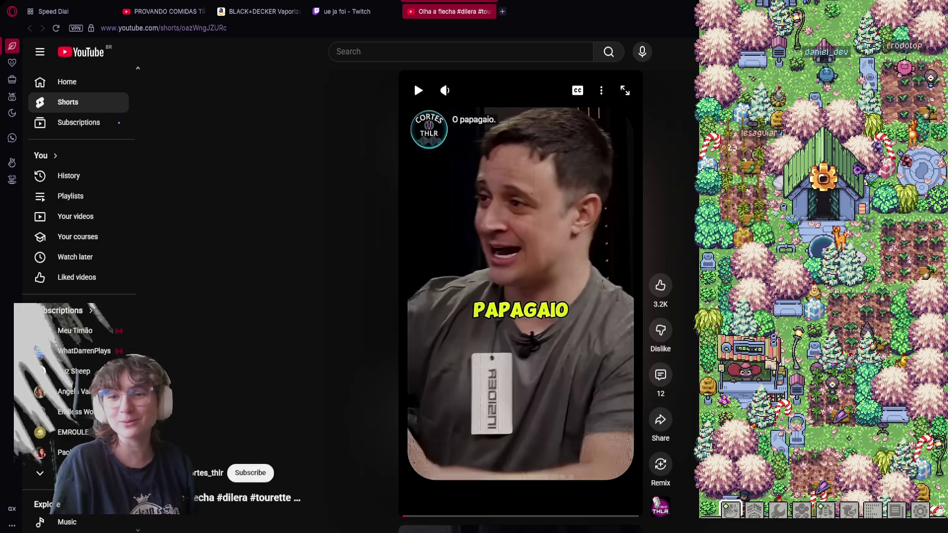
pyautogui.hotkey('alt', 'Tab')
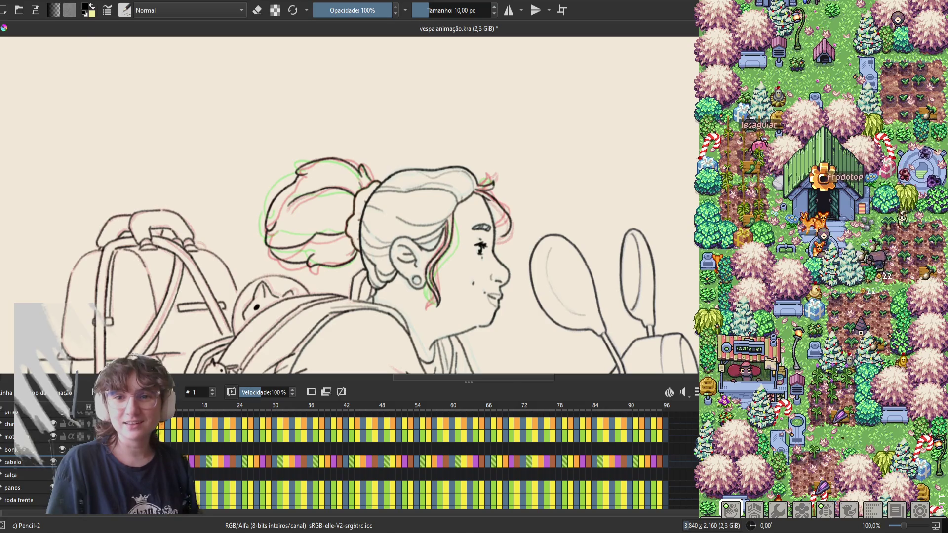
# Switch to the browser and open the 'Batalha das Flechas' Short
pyautogui.hotkey('alt', 'Tab')
pyautogui.click(414, 81)
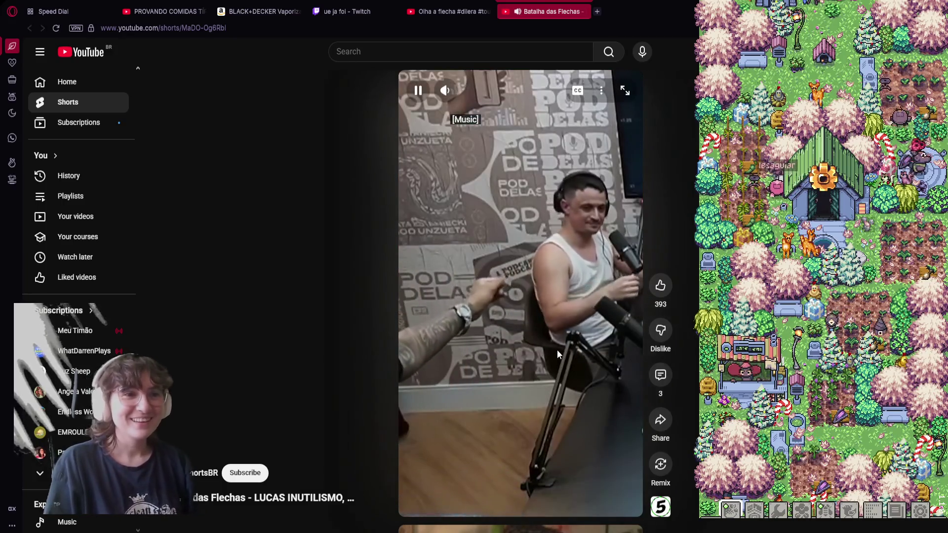
# Pause the 'Batalha das Flechas' Short and return to Krita
pyautogui.click(557, 350)
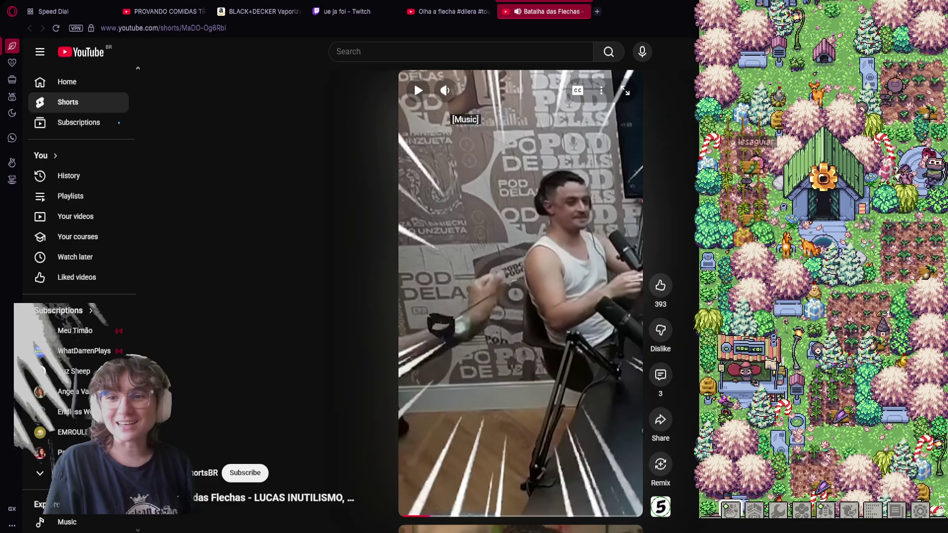
pyautogui.hotkey('alt', 'Tab')
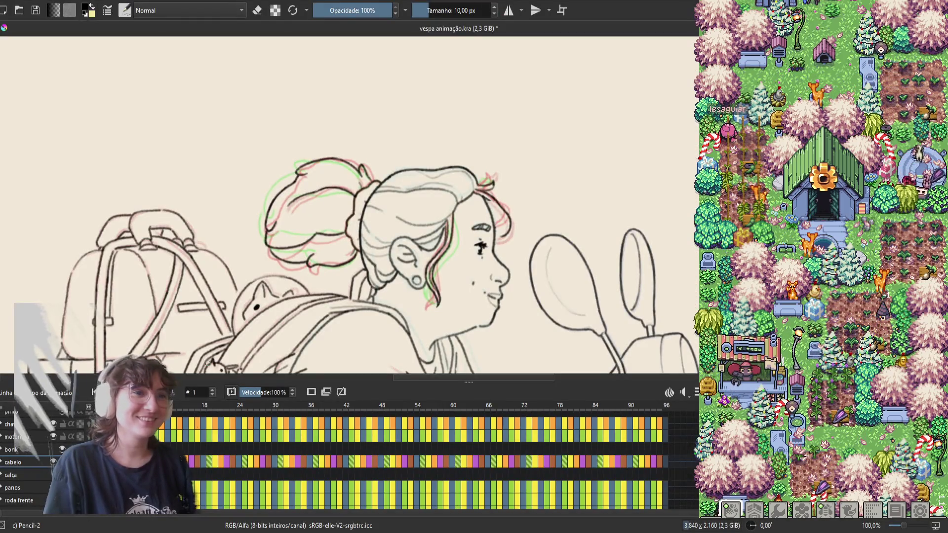
# Compare the hair across neighbouring frames with the eraser active and the view mirrored
pyautogui.moveTo(411, 304); pyautogui.dragTo(441, 263)
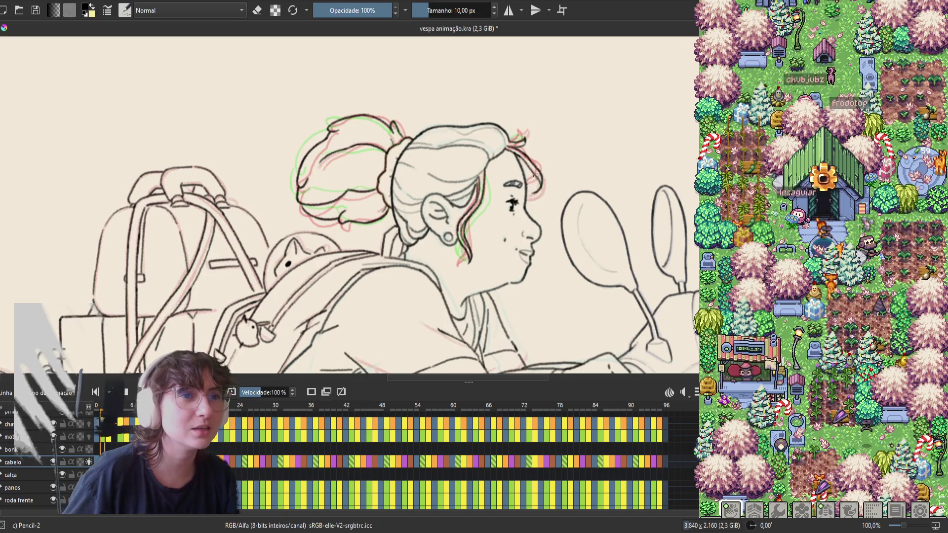
pyautogui.press('e')
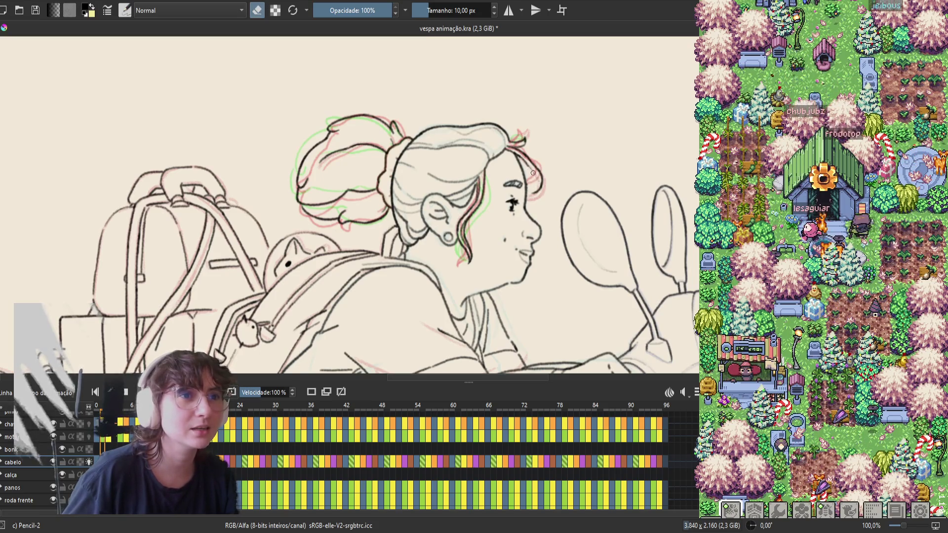
pyautogui.press('.')
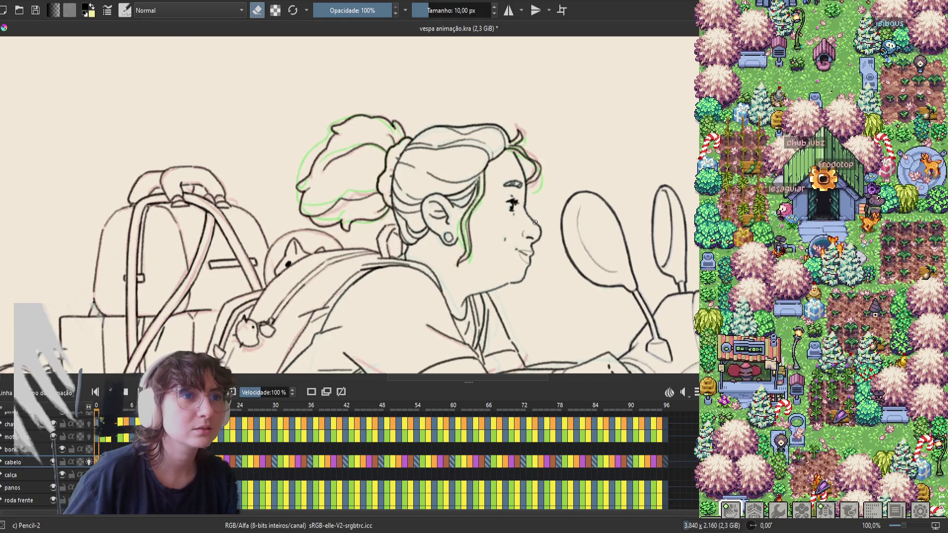
pyautogui.press(',')
pyautogui.press('.')
pyautogui.press(',')
pyautogui.press('m')
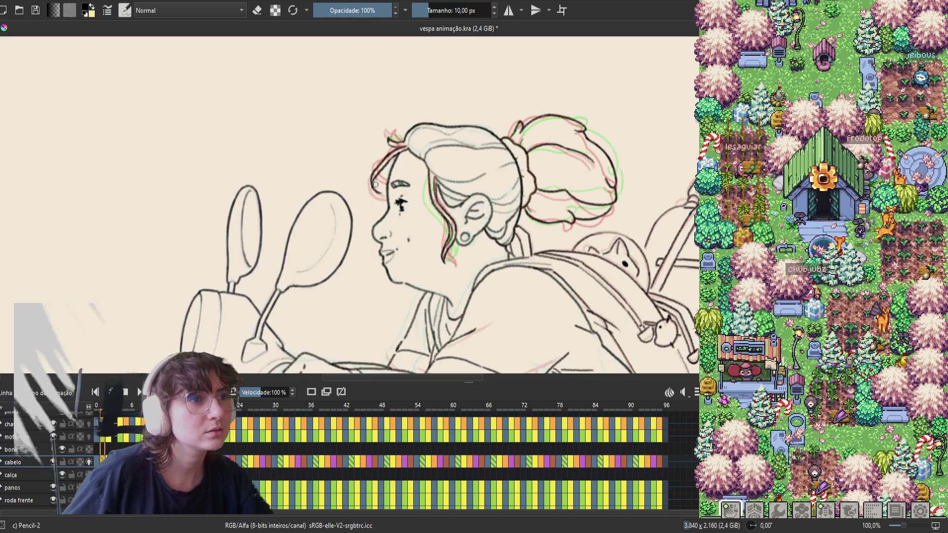
pyautogui.press('.')
pyautogui.press(',')
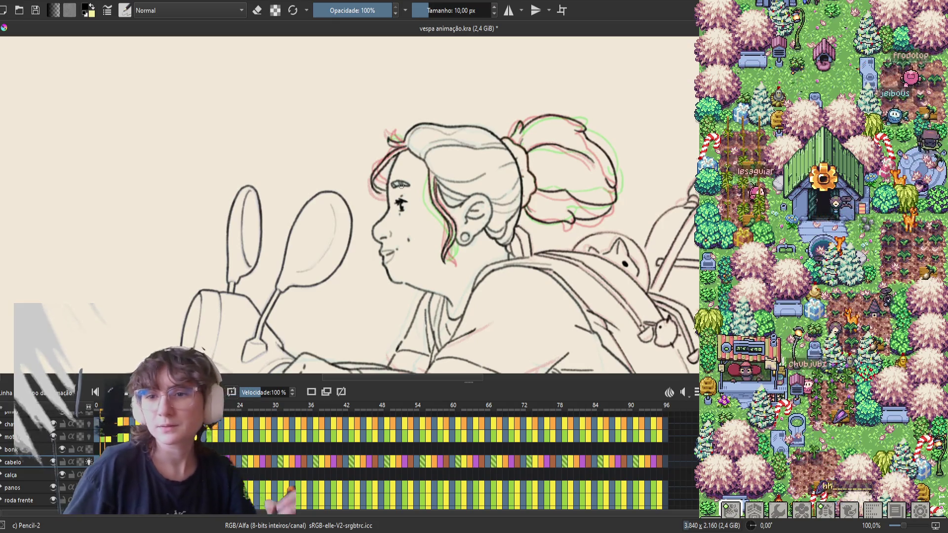
# Mirror the view back, save vespa animação.kra, and step through the nearby hair frames
pyautogui.press('m')
pyautogui.hotkey('ctrl', 's')
pyautogui.press('.')
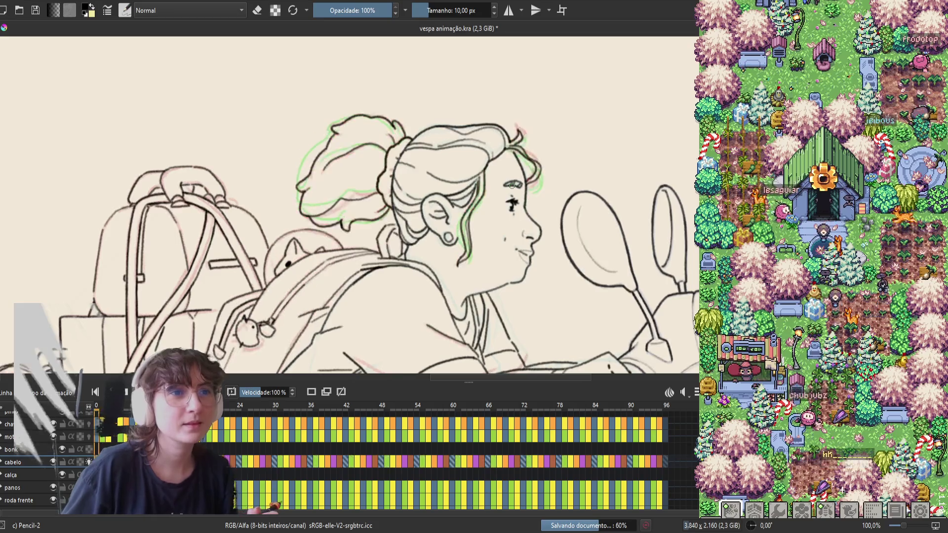
pyautogui.press(',')
pyautogui.press(',')
pyautogui.press('.')
pyautogui.press('.')
pyautogui.press(',')
pyautogui.press('.')
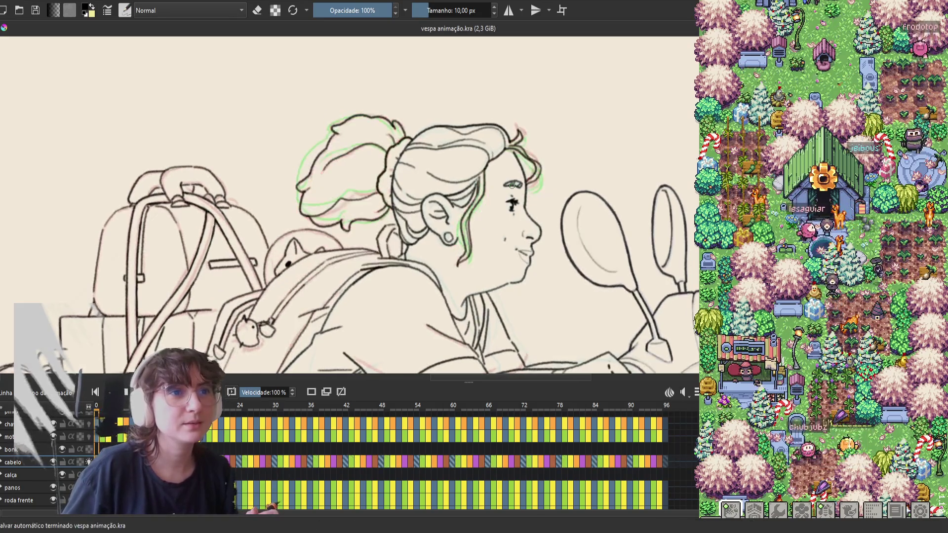
pyautogui.press(',')
pyautogui.press('.')
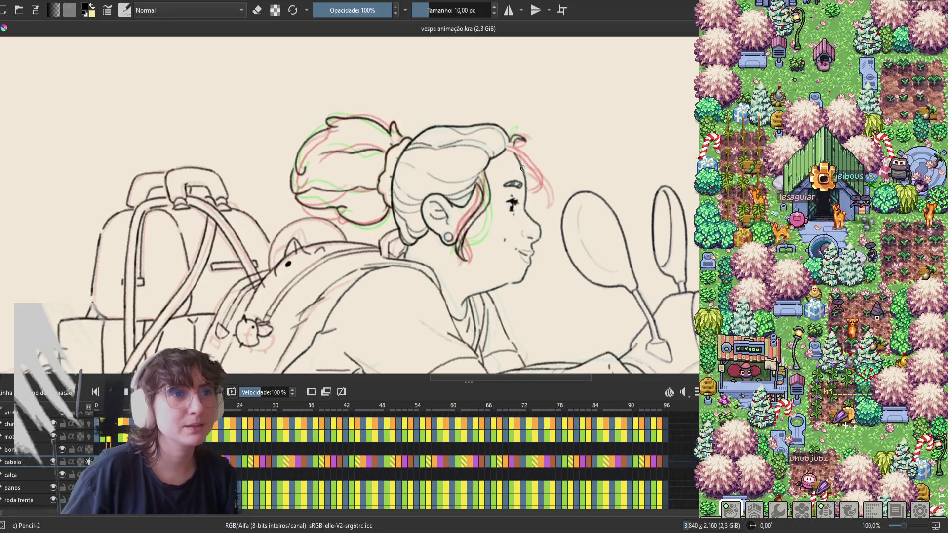
# Add tiny pencil fixes to the hair and near the face, review playback, and save
pyautogui.moveTo(522, 162); pyautogui.dragTo(522, 165)
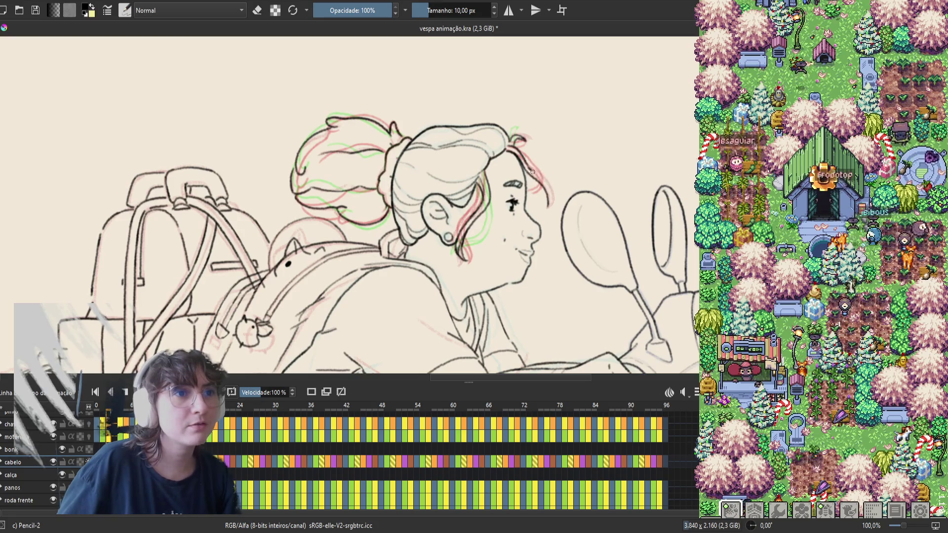
pyautogui.press('m')
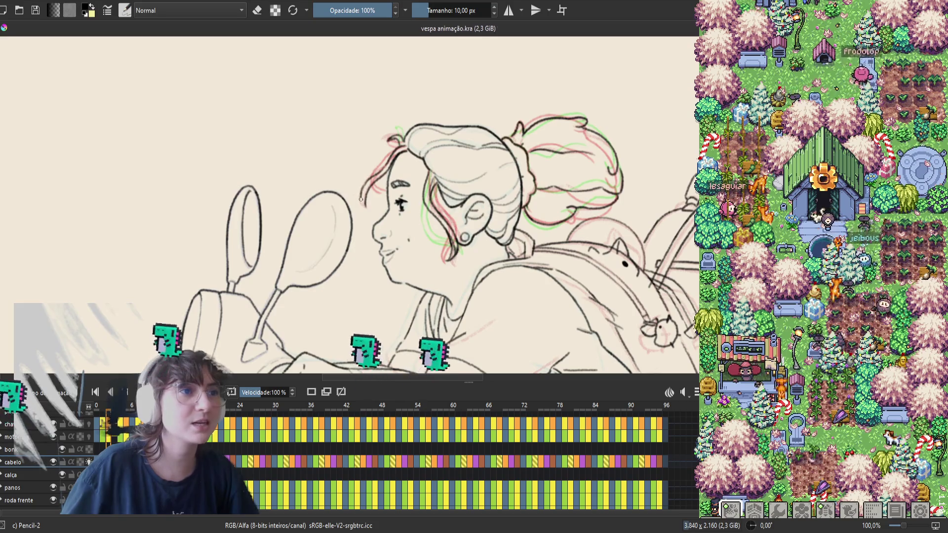
pyautogui.moveTo(362, 202); pyautogui.dragTo(366, 208)
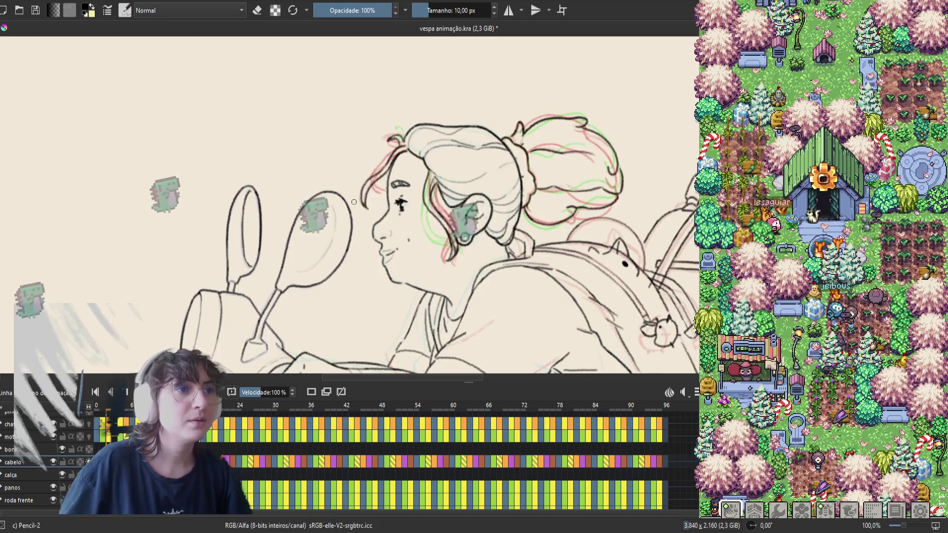
pyautogui.press('space')
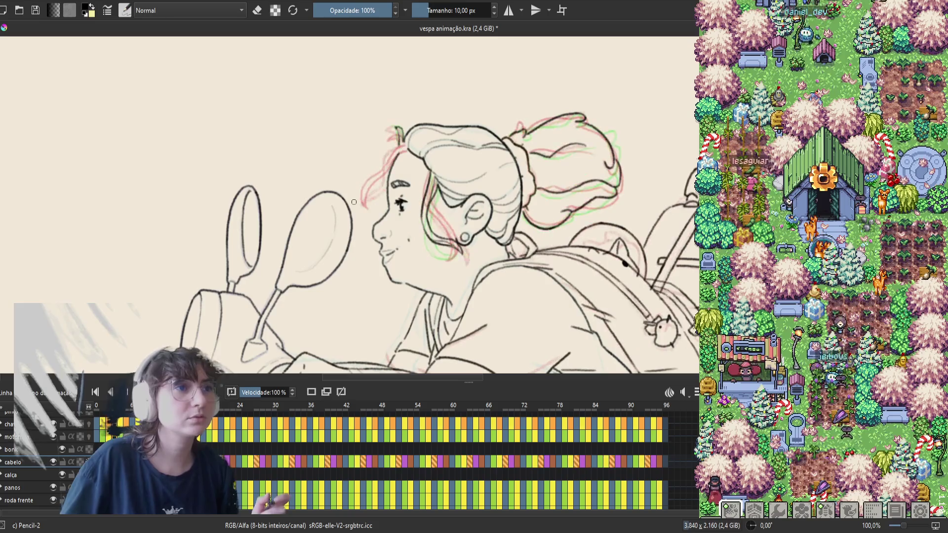
pyautogui.press('m')
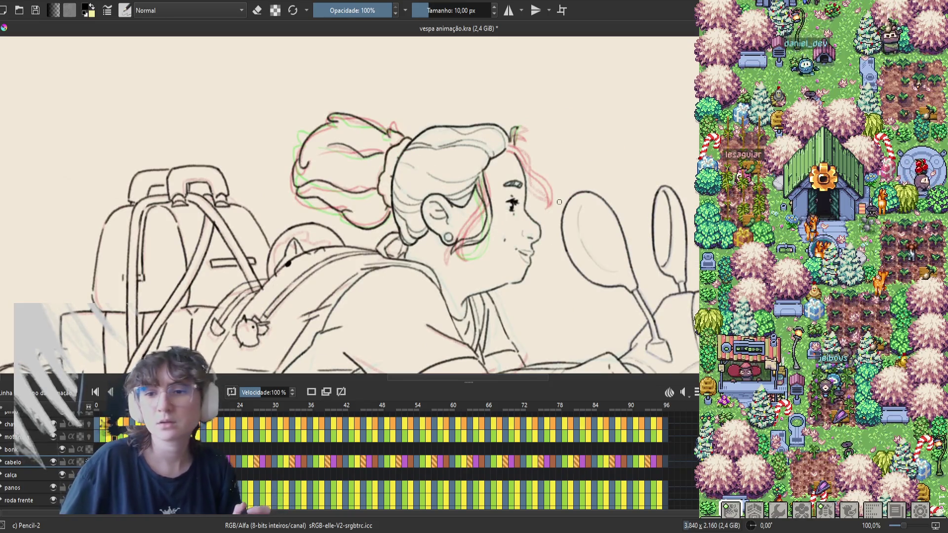
pyautogui.hotkey('ctrl', 's')
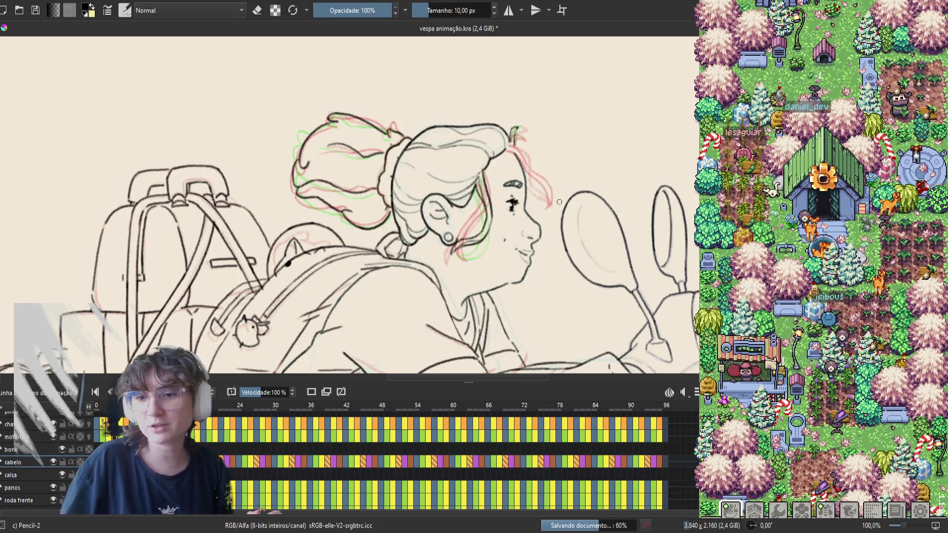
pyautogui.press('space')
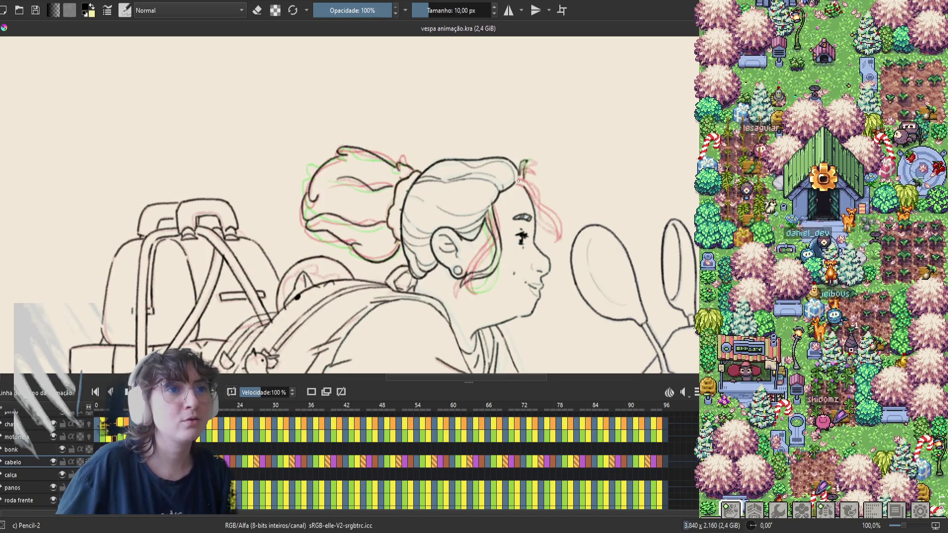
# Trace two dark Pencil-2 strokes for the front hair strands over the red sketch, then mirror the view
pyautogui.moveTo(518, 181); pyautogui.dragTo(539, 197)
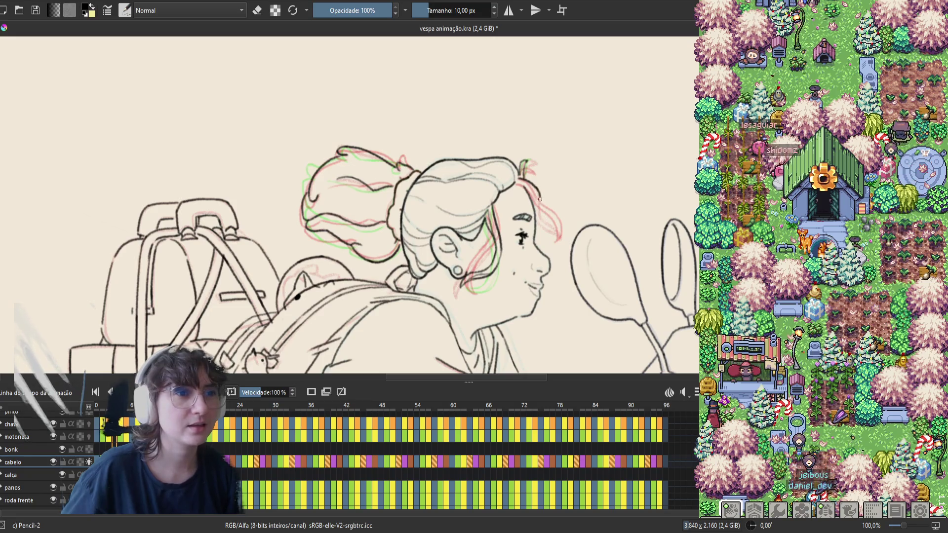
pyautogui.moveTo(543, 219); pyautogui.dragTo(560, 231)
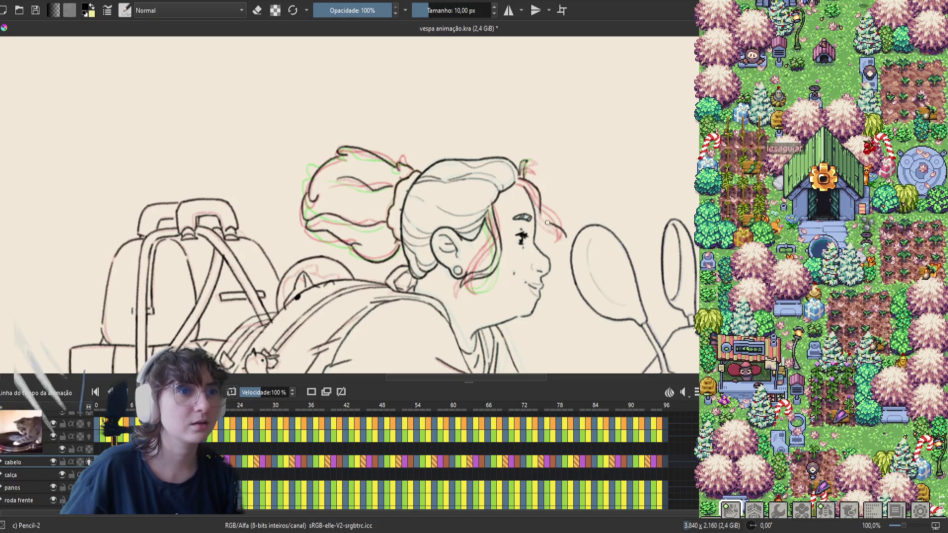
pyautogui.press('m')
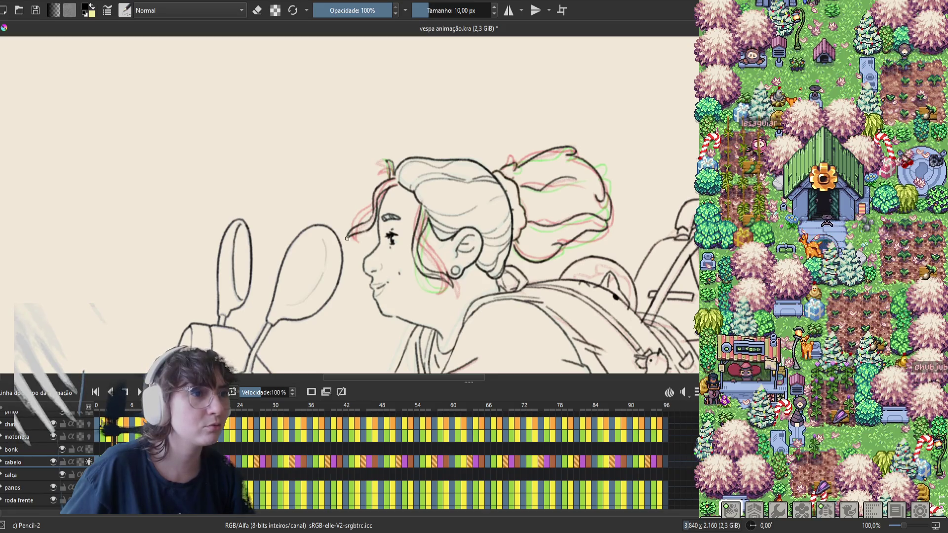
# Compare the hair drawing with the next frames, return to the original frame, and unmirror the view
pyautogui.press('.')
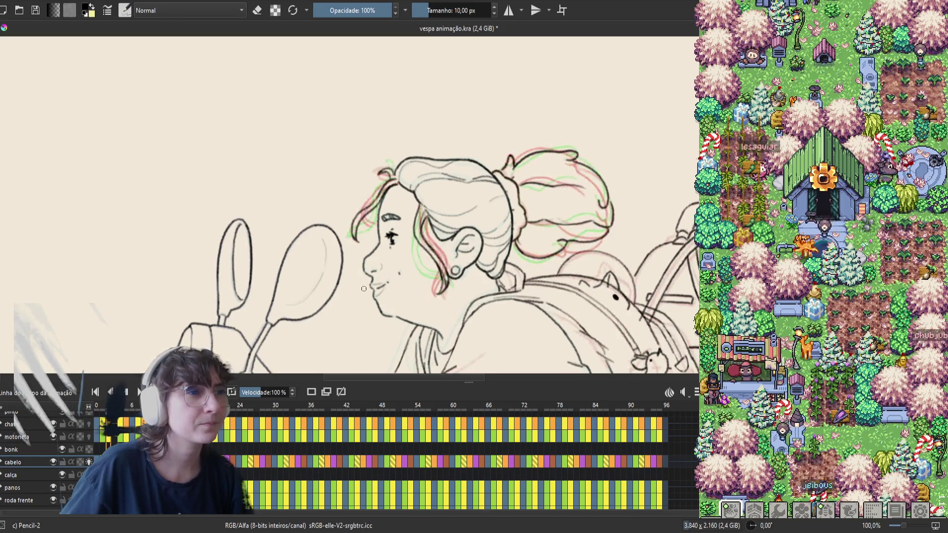
pyautogui.press('.')
pyautogui.press(',')
pyautogui.press(',')
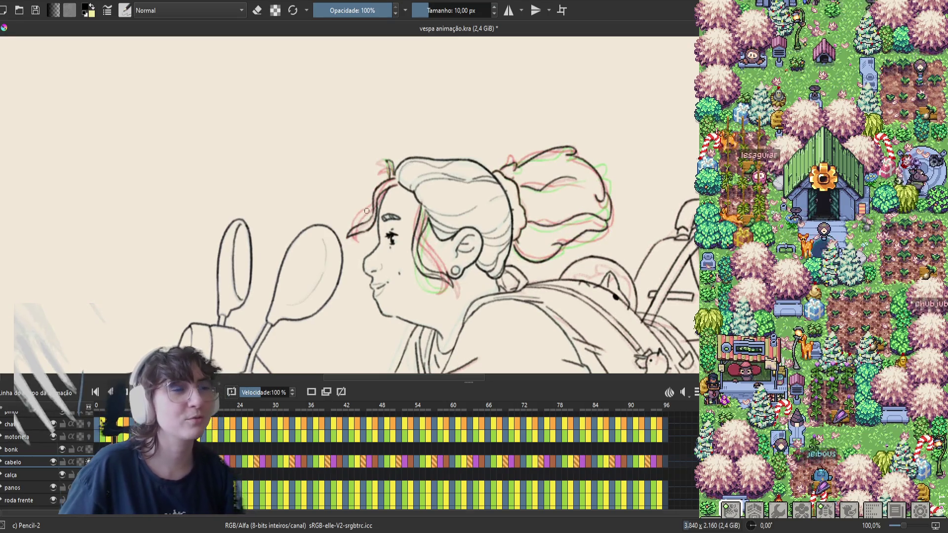
pyautogui.press('m')
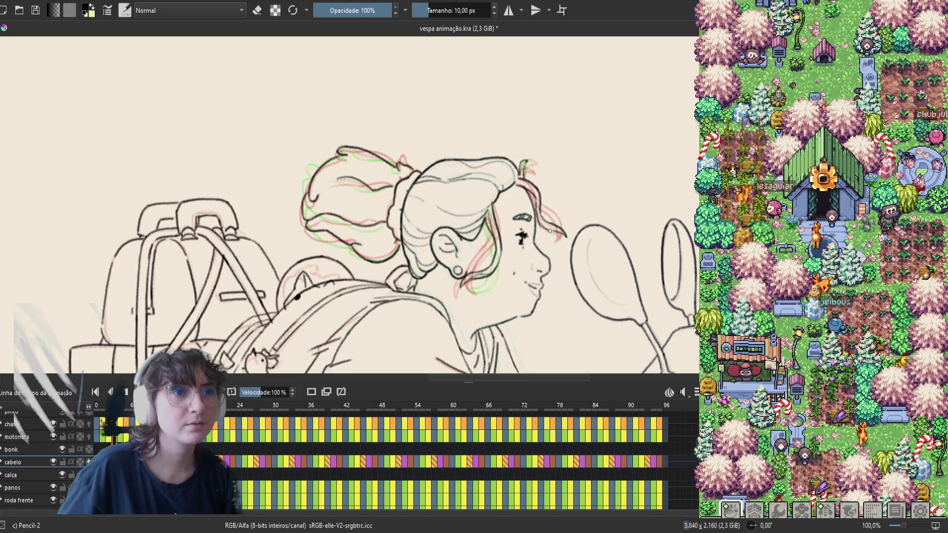
# Toggle eraser mode on and off, play the animation to review the hair, and save with Ctrl+S
pyautogui.press('e')
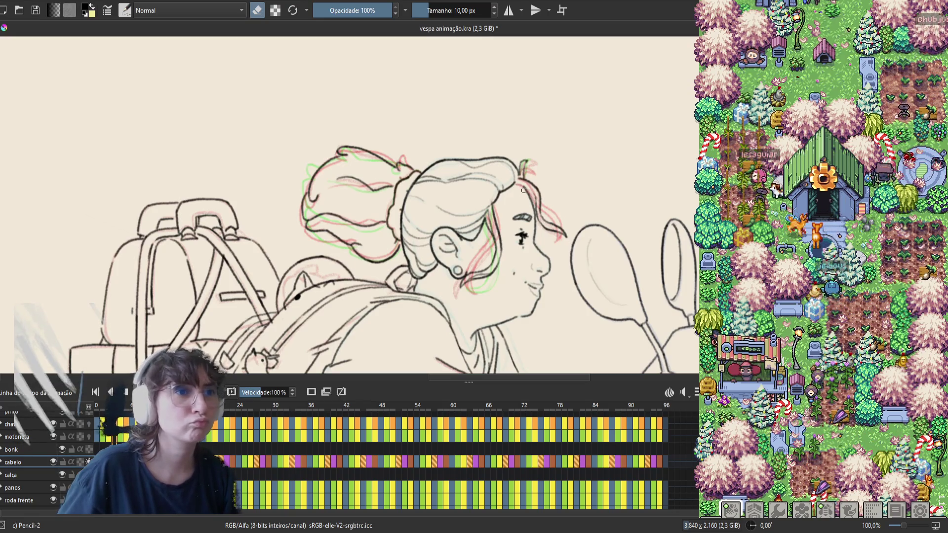
pyautogui.press('e')
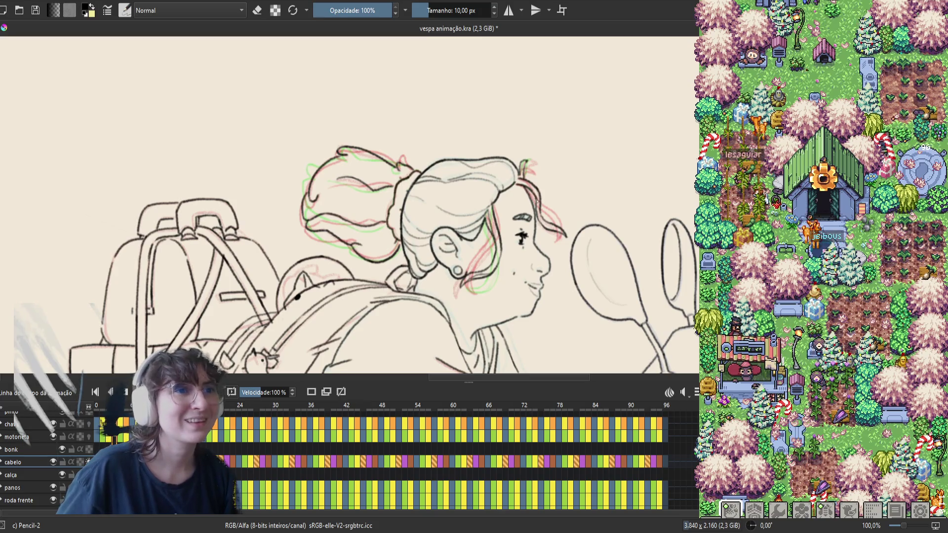
pyautogui.press('space')
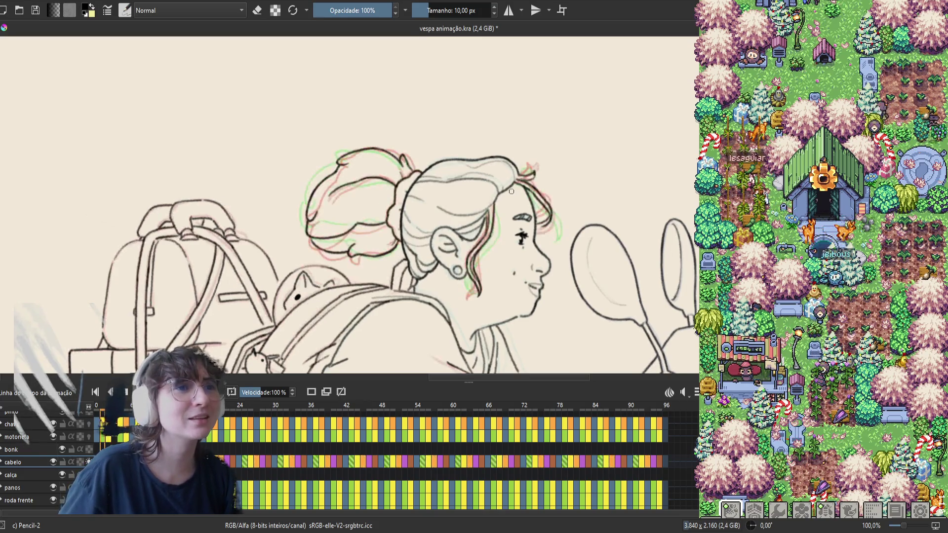
pyautogui.hotkey('ctrl', 's')
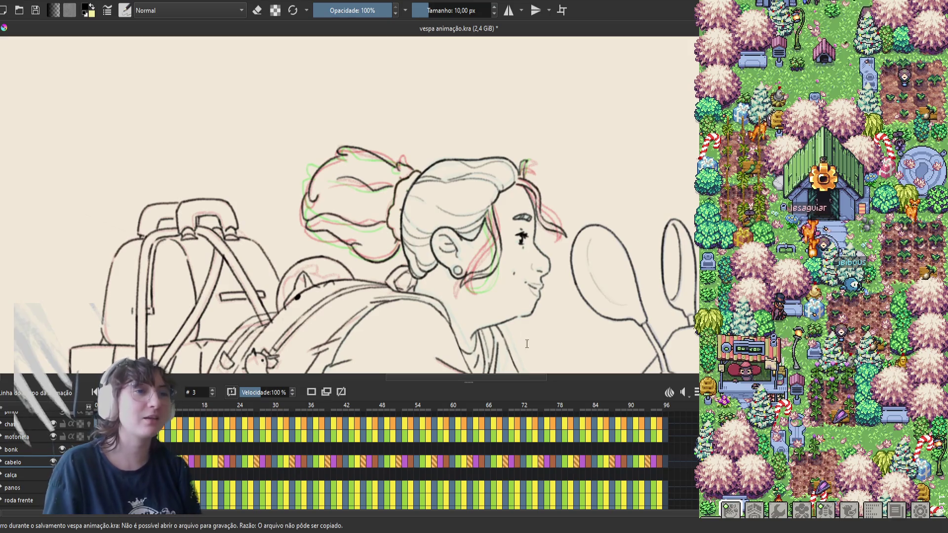
# Mirror the canvas and check the neighbouring frame before returning to the frame being cleaned
pyautogui.press('m')
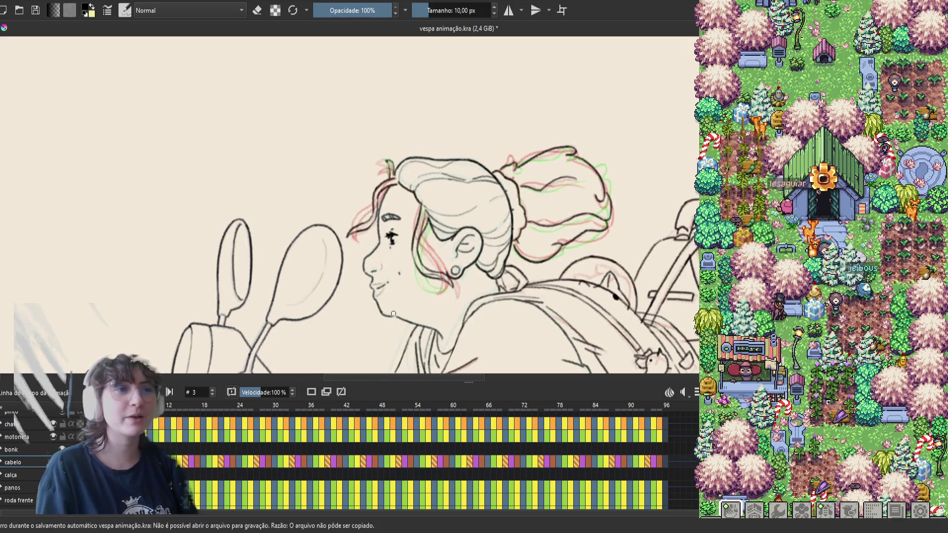
pyautogui.press('Right')
pyautogui.press('Left')
pyautogui.press('Left')
pyautogui.press('Left')
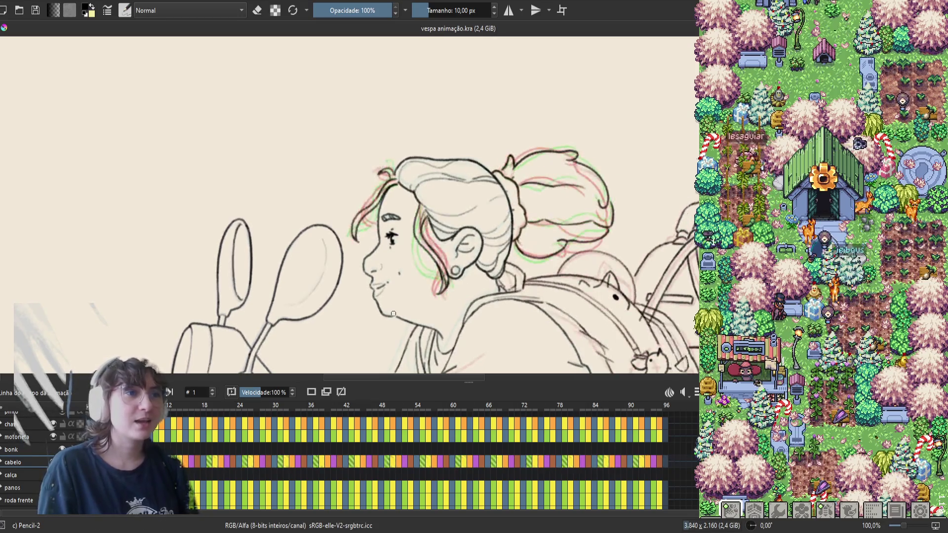
# Erase a small stray mark on the hair, switch back to drawing, and play the animation
pyautogui.press('e')
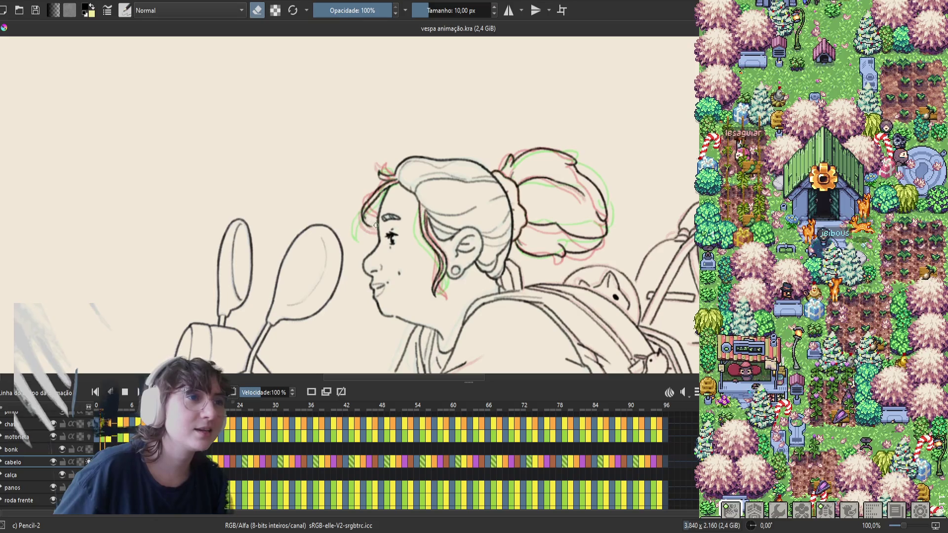
pyautogui.click(367, 219)
pyautogui.press('e')
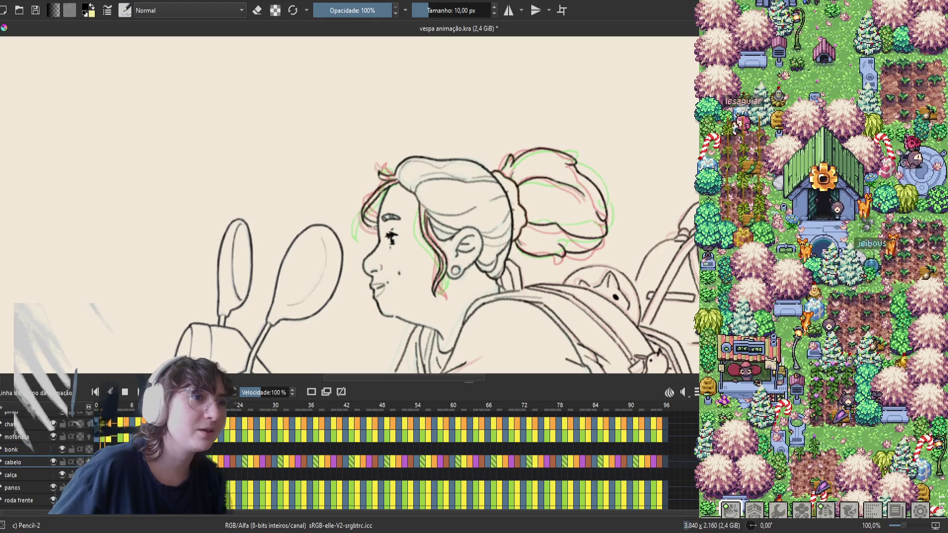
pyautogui.press('space')
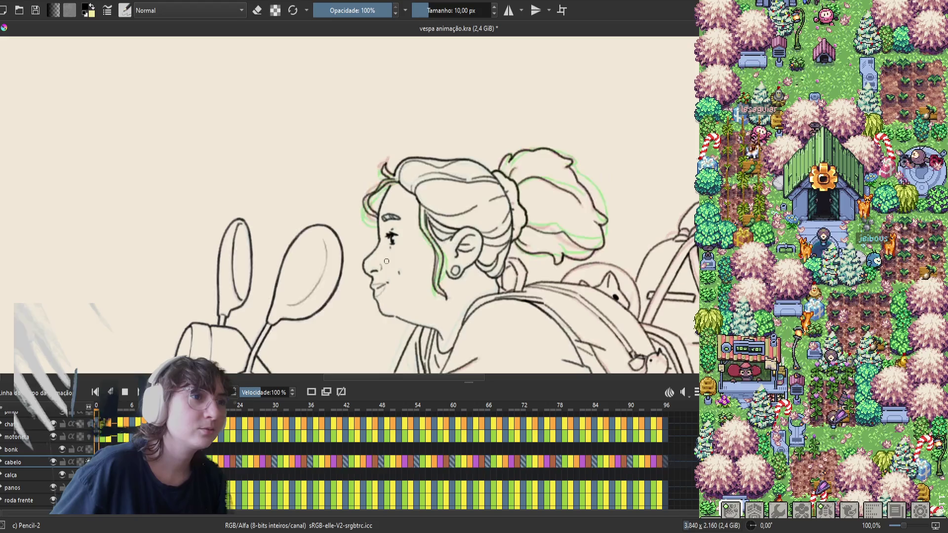